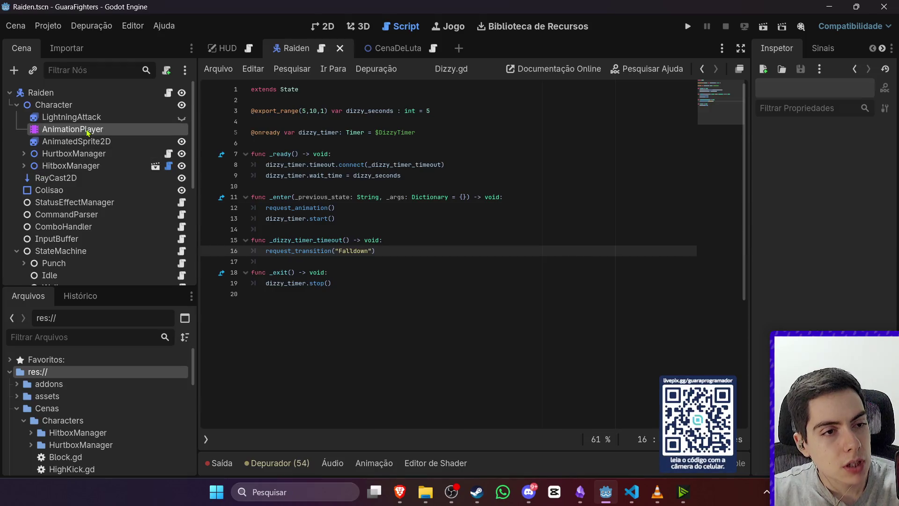
Add an empty animation named Falldown to Raiden's AnimatedSprite2D SpriteFrames
click(89, 141)
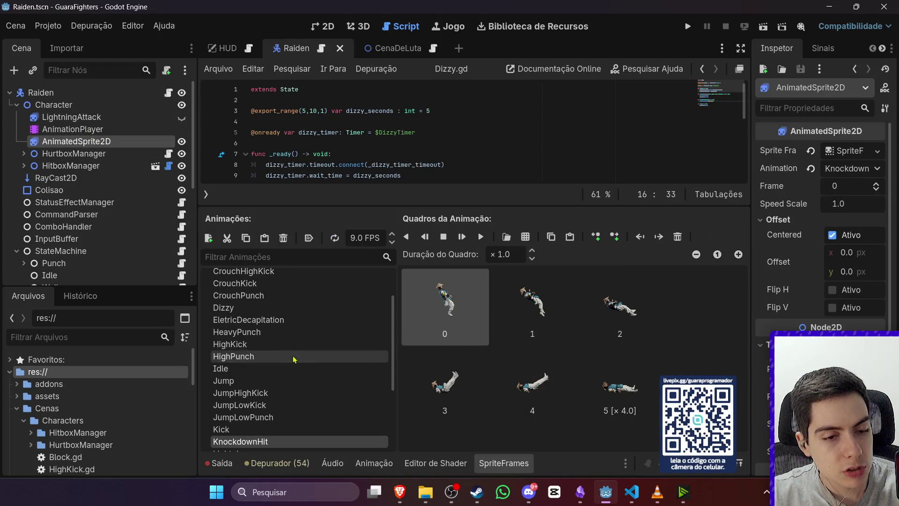
scroll(293, 357, down, 3)
scroll(293, 357, up, 5)
click(208, 238)
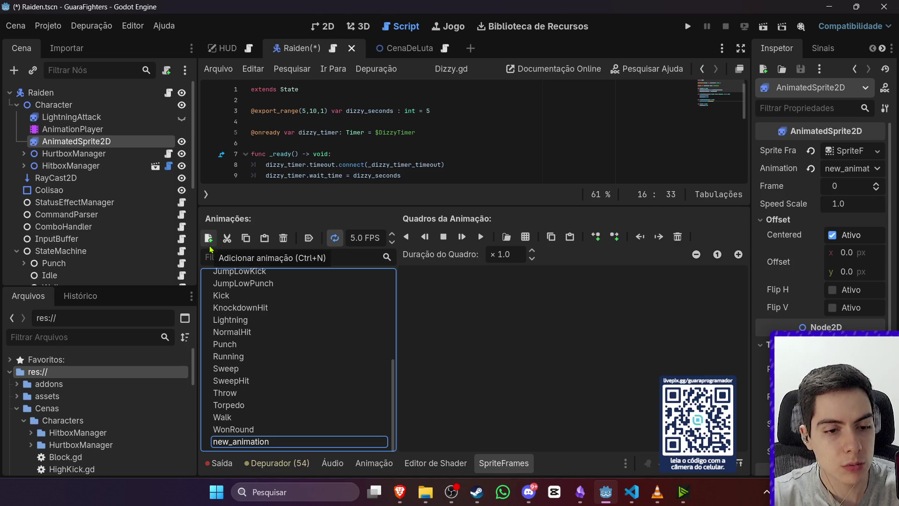
double_click(253, 441)
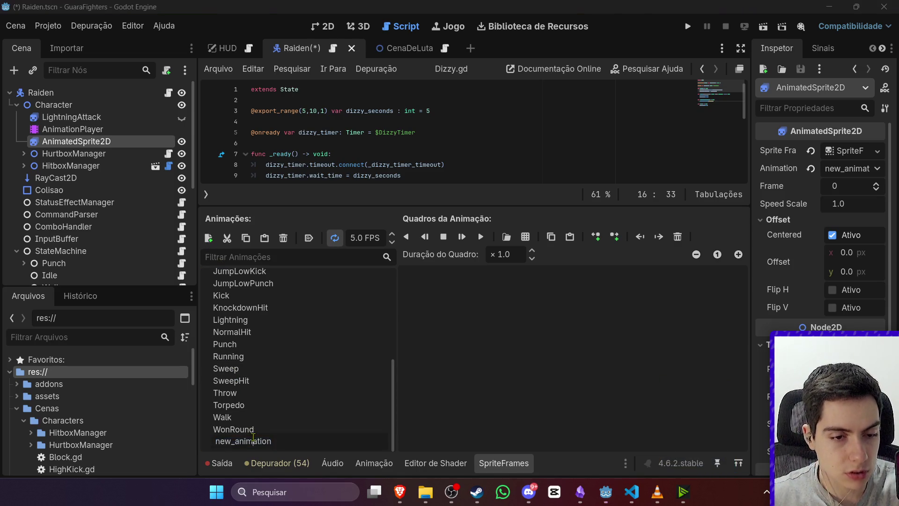
text(Falldown)
key(Return)
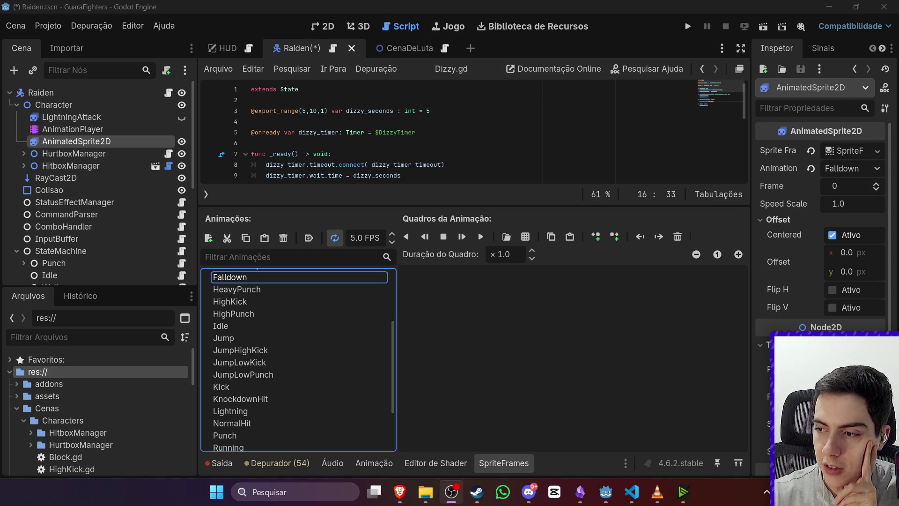
key(alt+Tab)
key(alt+Tab)
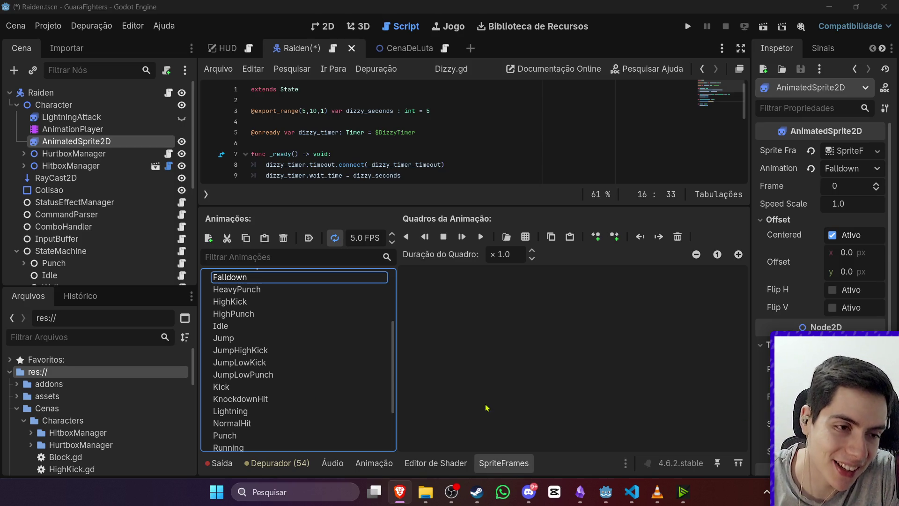
mouse_move(425, 492)
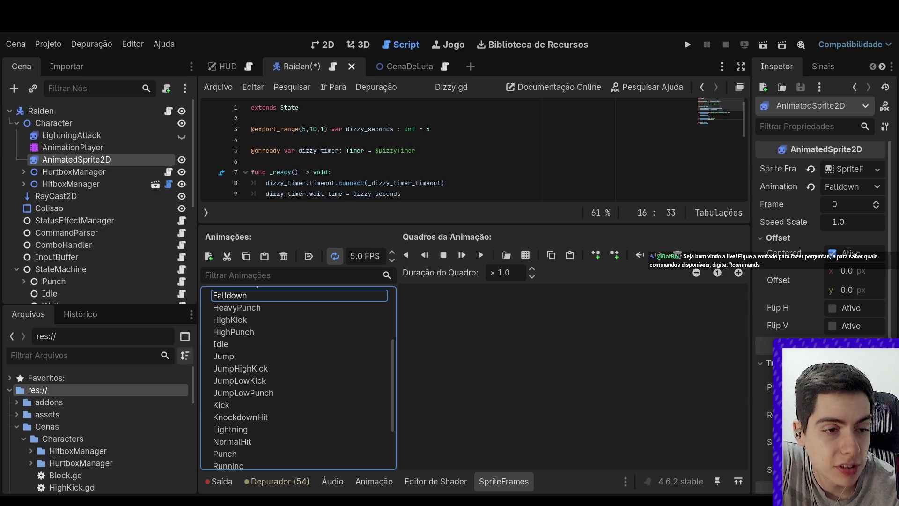
Add the six images 0_67-1700 through 0_67-1705 from assets as Falldown frames
click(17, 427)
click(17, 414)
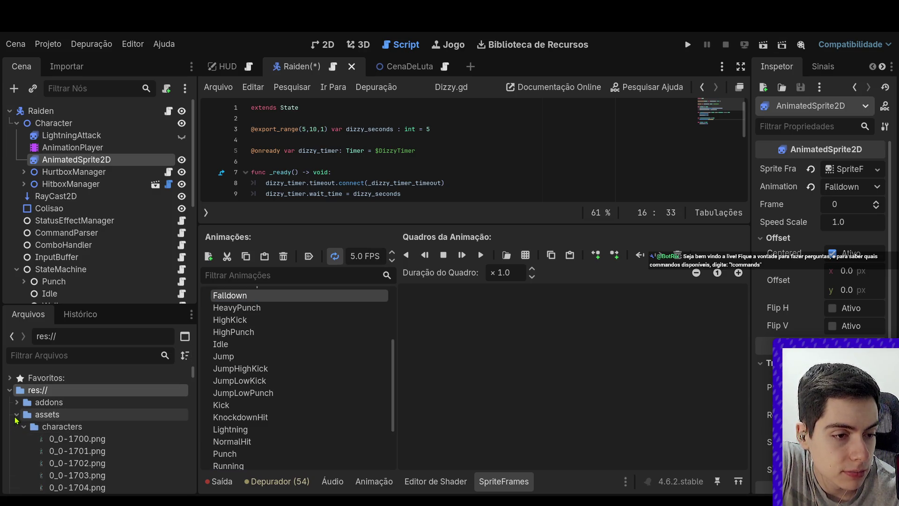
scroll(78, 427, down, 5)
scroll(161, 431, down, 10)
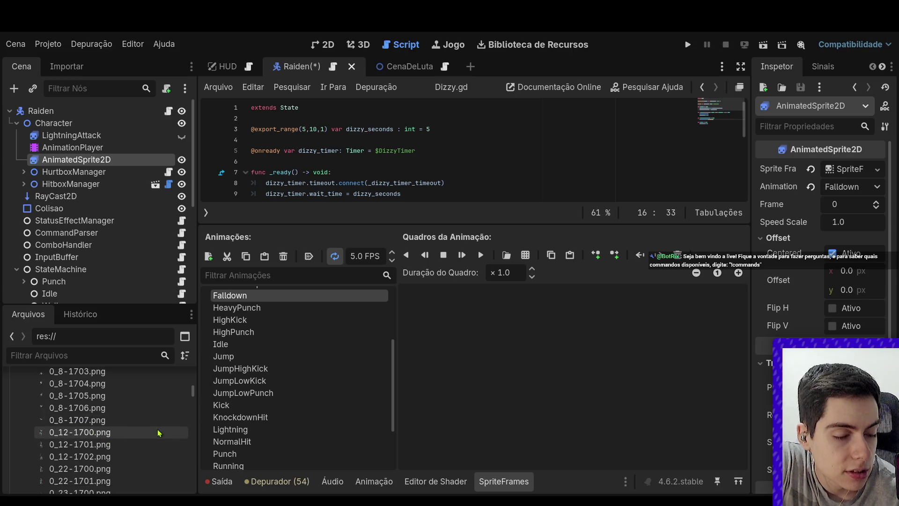
scroll(163, 434, down, 10)
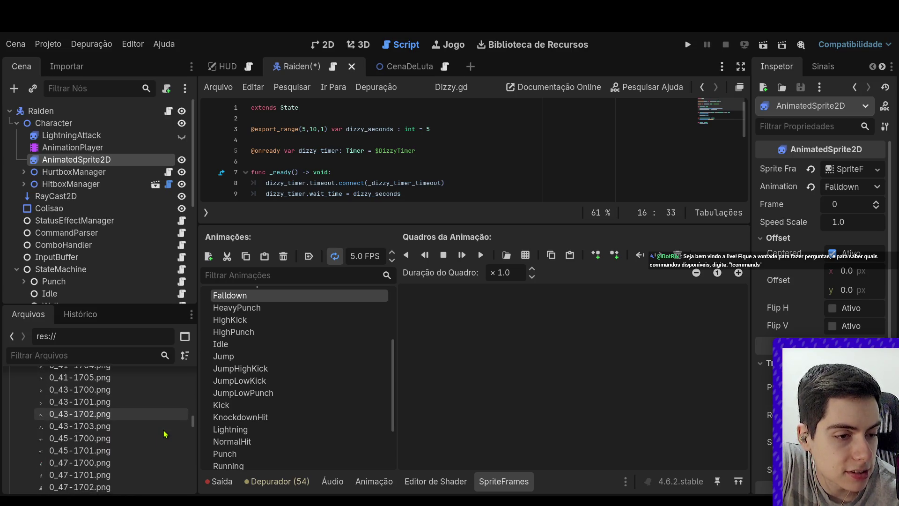
scroll(162, 430, down, 8)
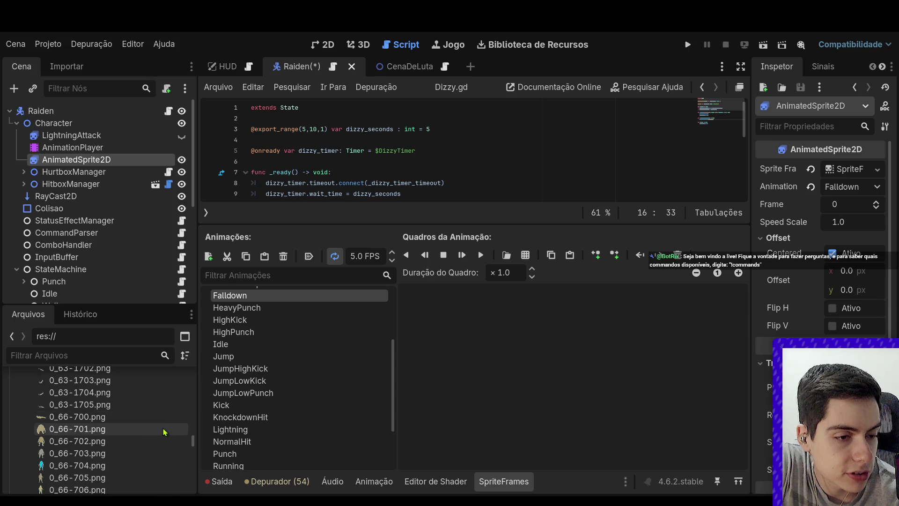
click(147, 444)
scroll(146, 444, down, 3)
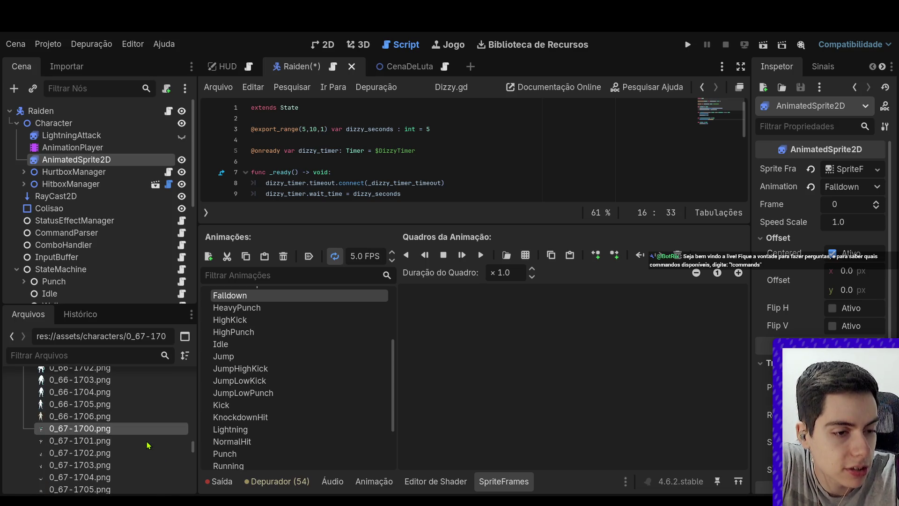
shift+click(134, 448)
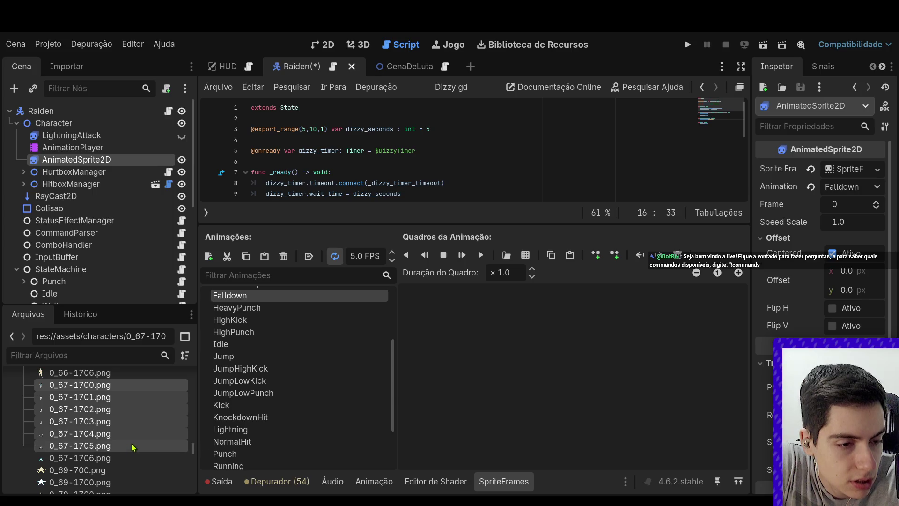
mouse_move(135, 448)
mouse_down()
mouse_move(459, 370)
mouse_move(476, 340)
mouse_up()
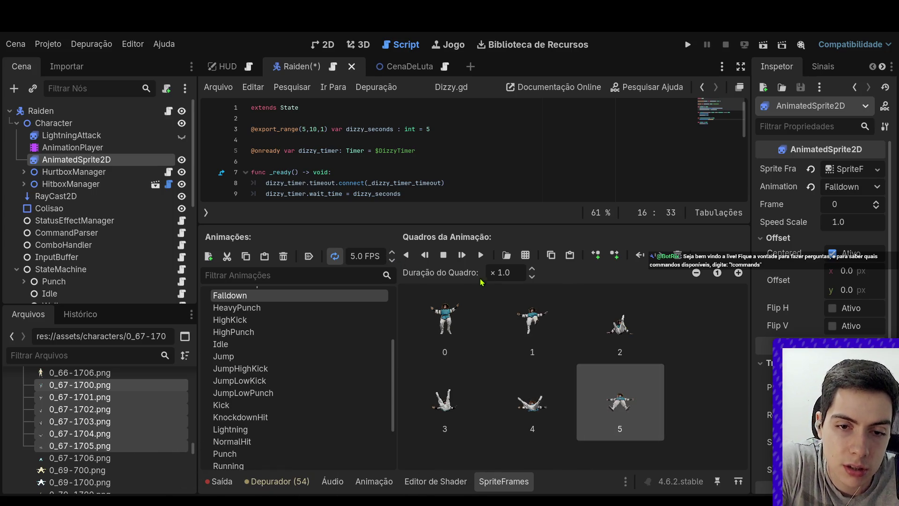
Hold the last Falldown frame for duration 5 and run the animation at 9 FPS
drag(506, 273, 487, 275)
text(5)
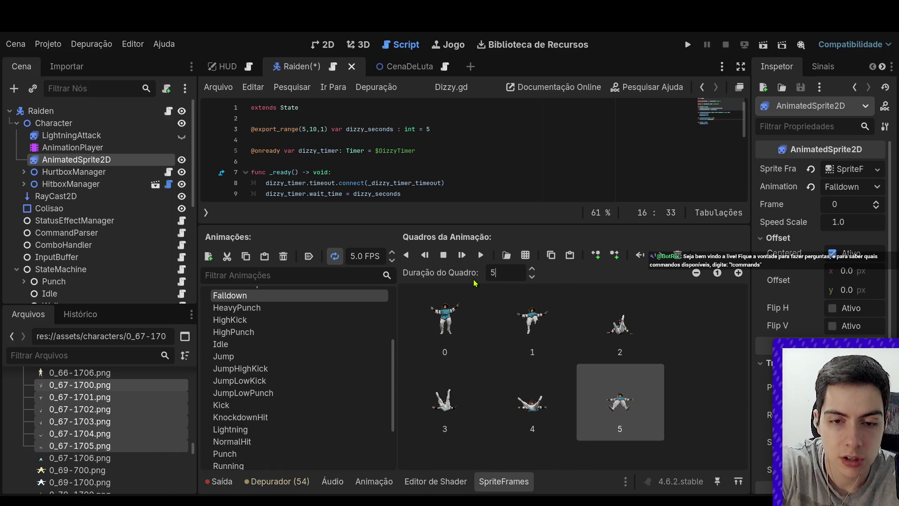
key(Return)
click(335, 257)
scroll(370, 256, up, 4)
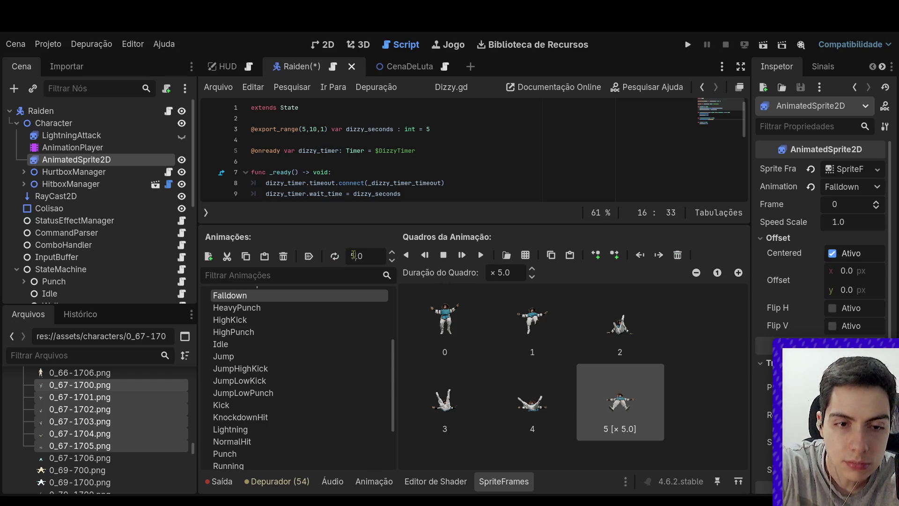
click(454, 316)
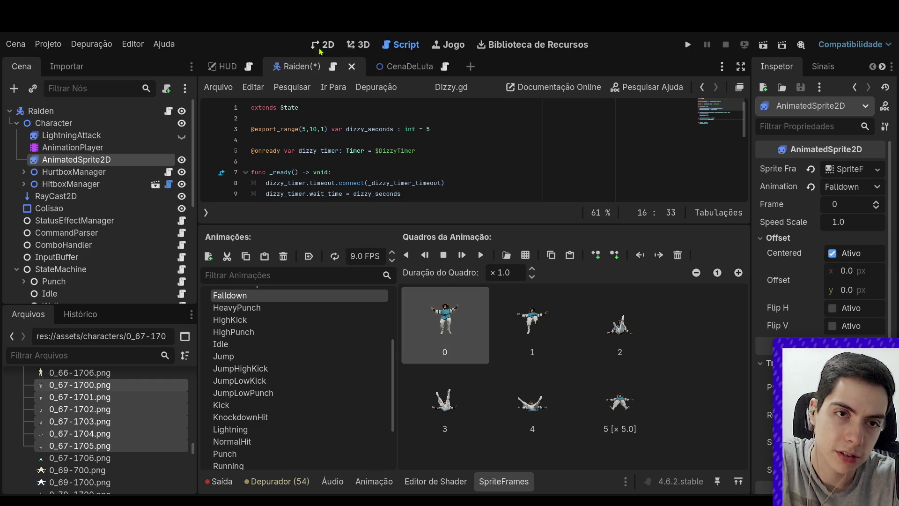
Show the Raiden scene in the 2D view and play the Falldown animation several times
click(354, 44)
click(323, 44)
scroll(395, 164, down, 1)
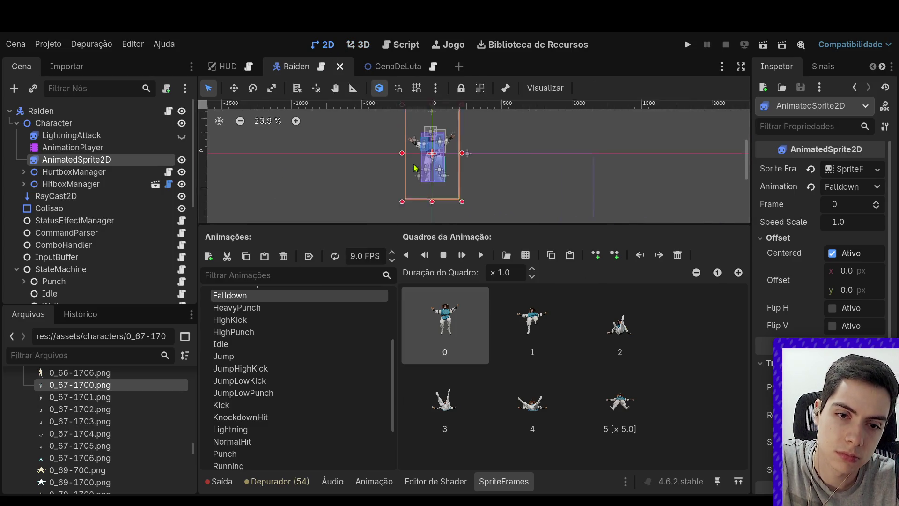
click(481, 255)
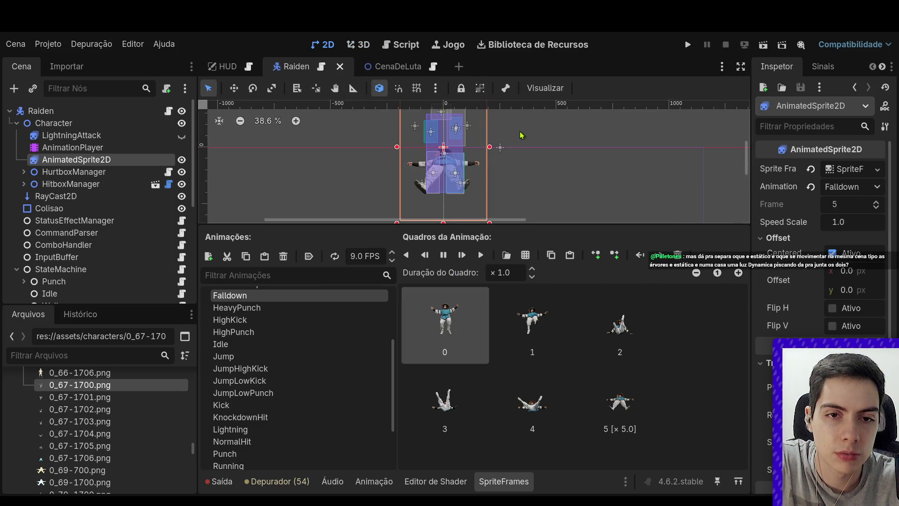
click(481, 255)
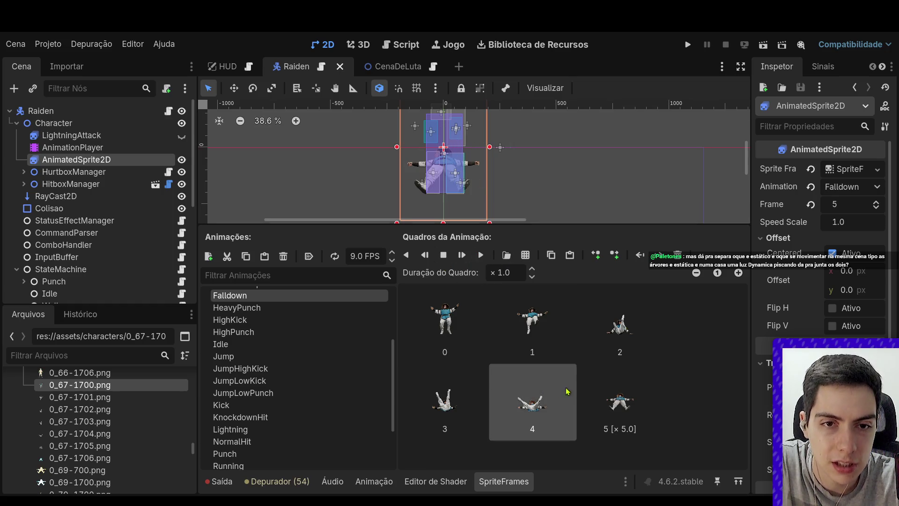
click(445, 401)
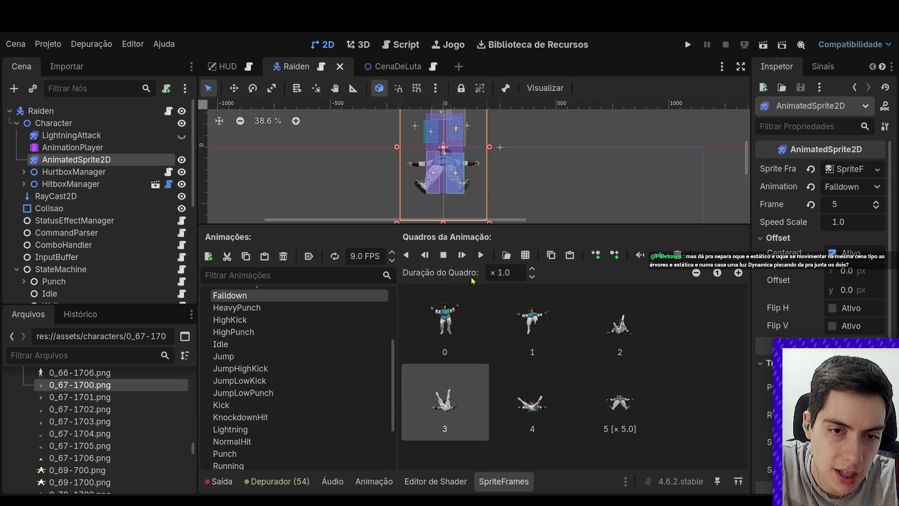
Inspect Falldown frames 3, 4 and 5, confirming the last frame's ×5.0 duration
click(483, 256)
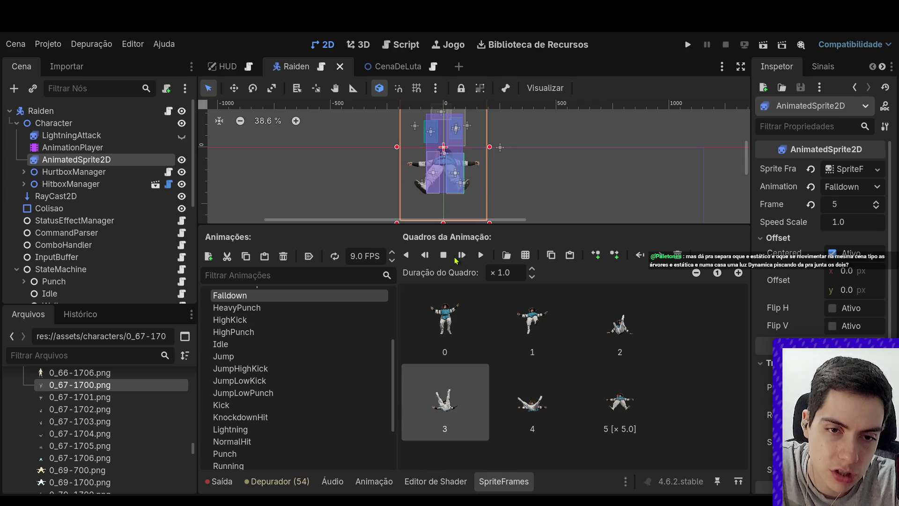
click(557, 396)
click(623, 408)
click(534, 414)
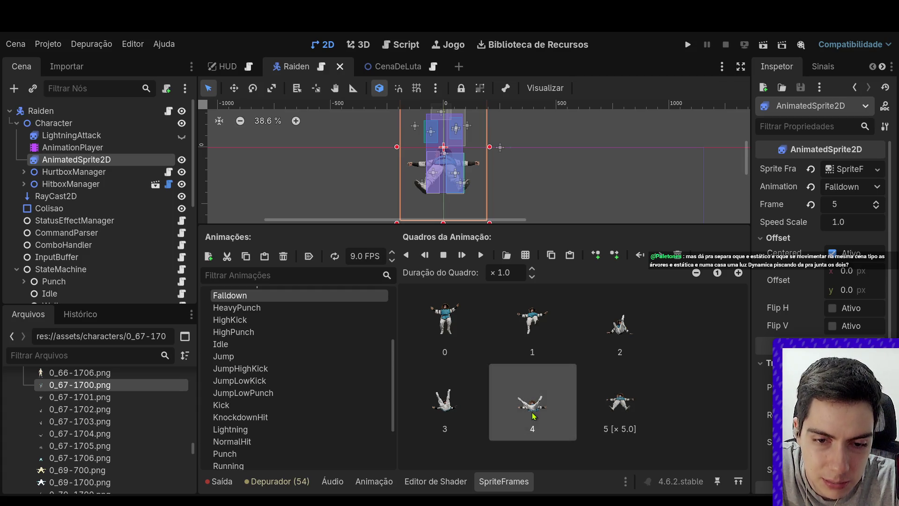
click(630, 416)
click(494, 417)
click(604, 412)
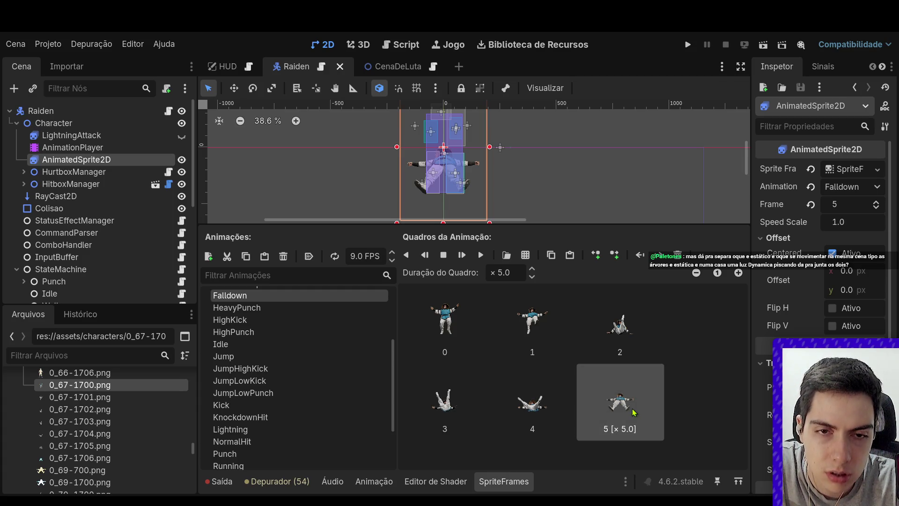
click(564, 414)
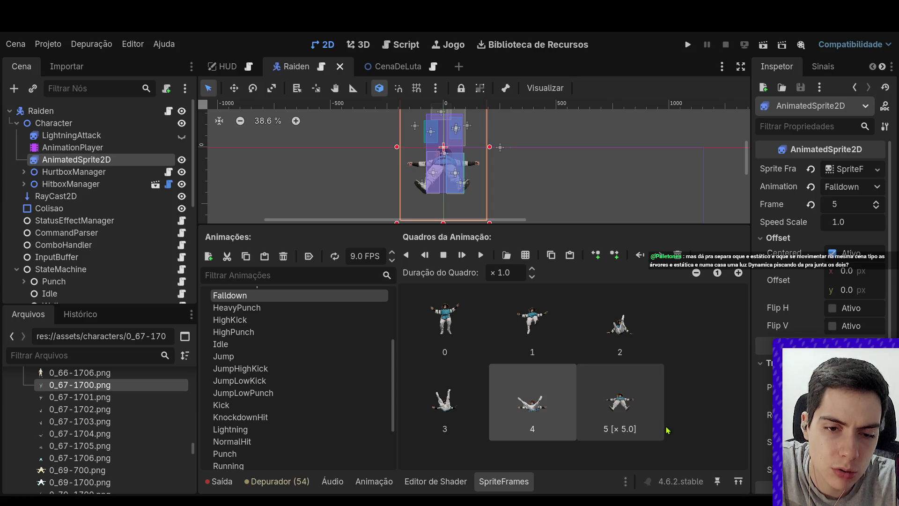
click(587, 416)
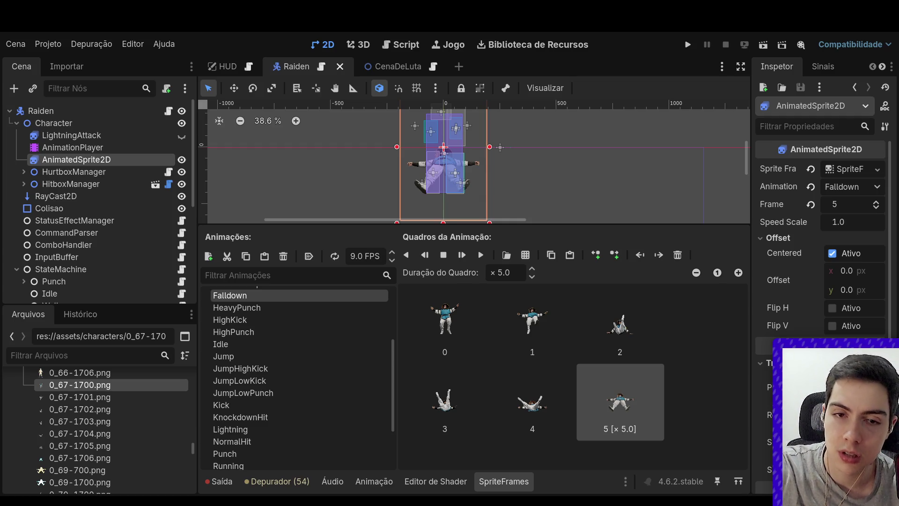
Replay Falldown from its first frame, then deselect the sprite to close its frames panel
click(449, 319)
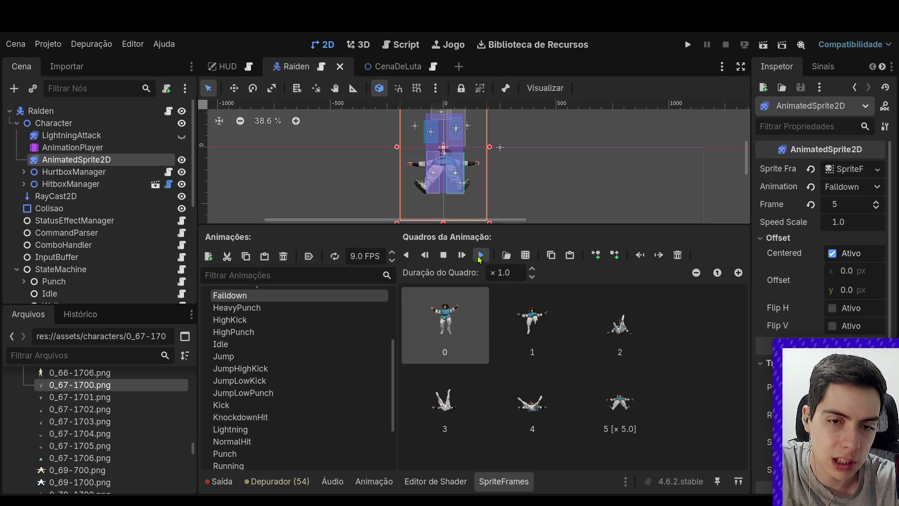
click(480, 255)
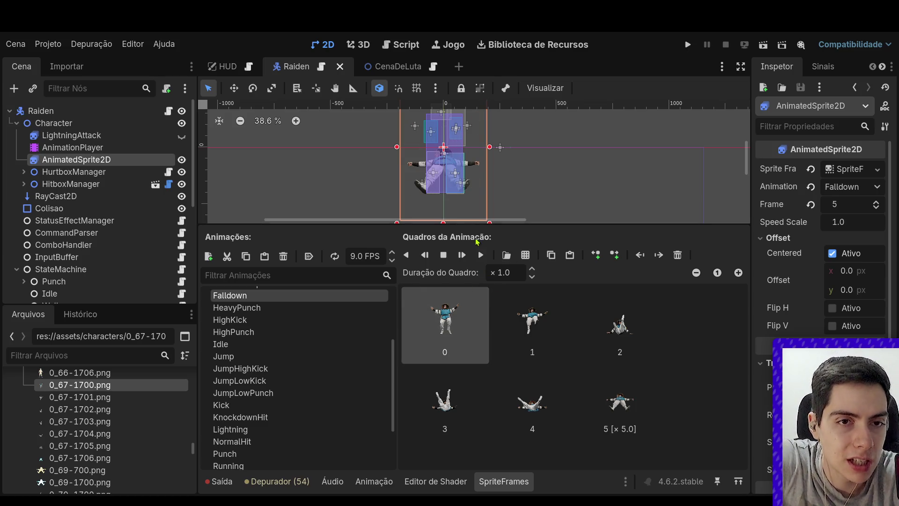
click(257, 138)
View the StateMachine node's properties, then those of the root Raiden node
scroll(17, 251, down, 2)
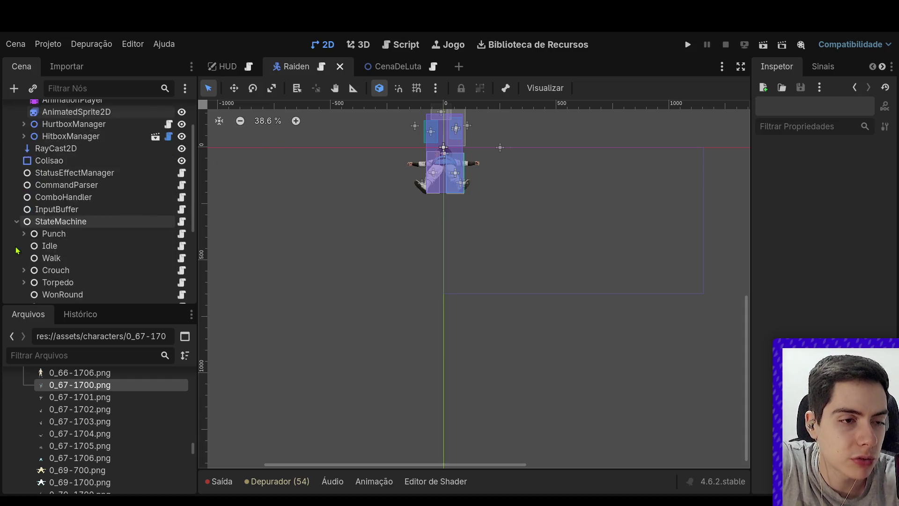
scroll(16, 250, down, 5)
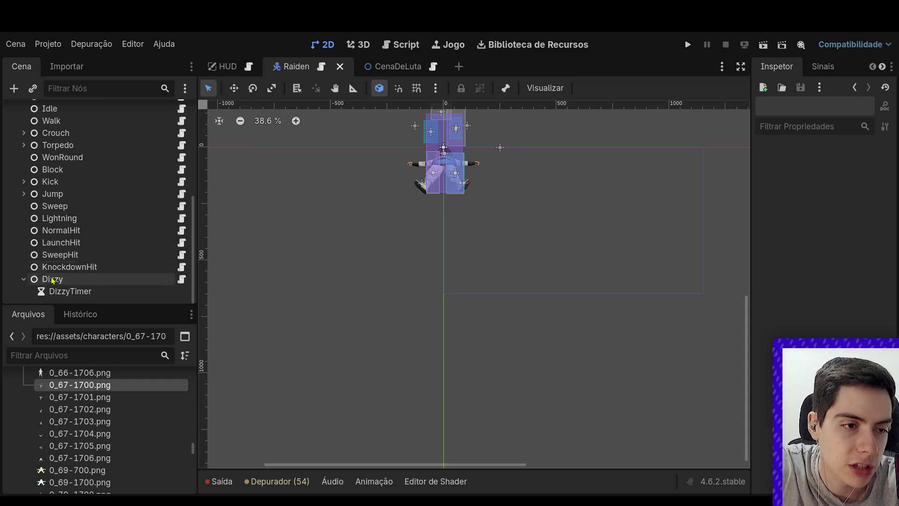
scroll(52, 277, up, 8)
click(71, 267)
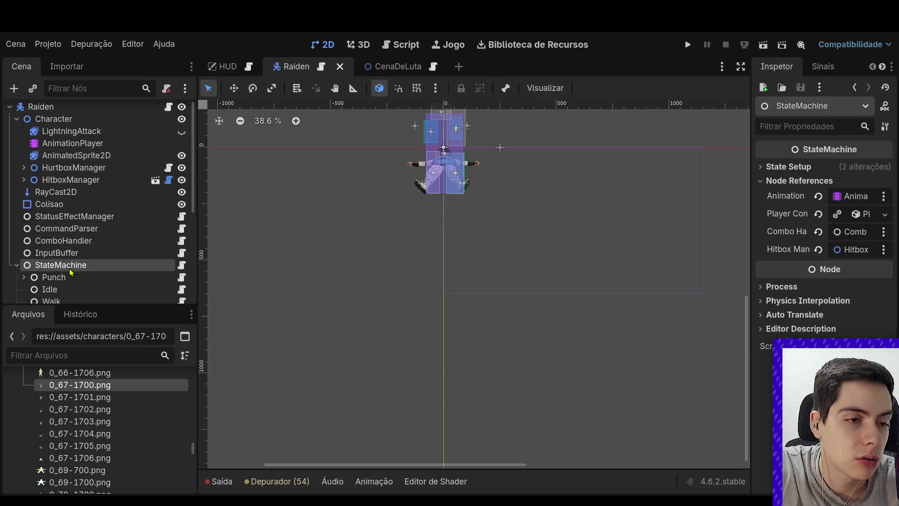
scroll(70, 119, up, 1)
click(61, 112)
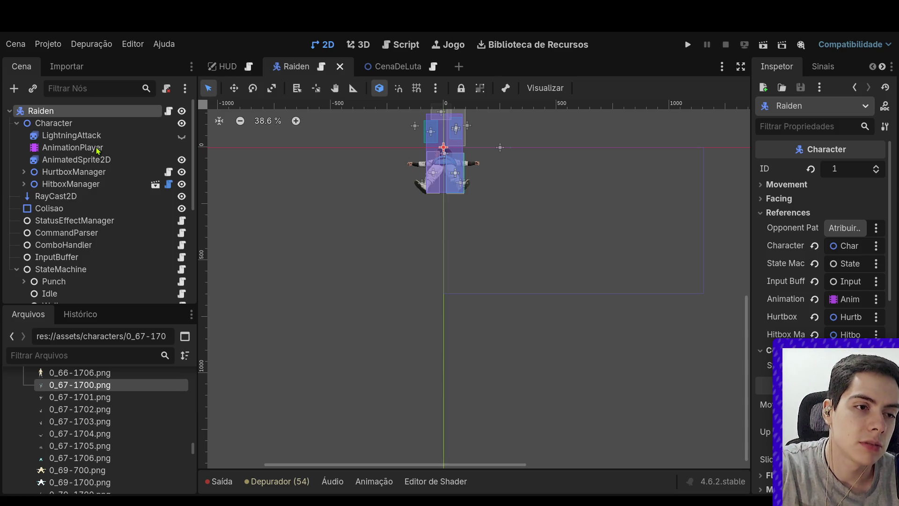
key(ctrl+v)
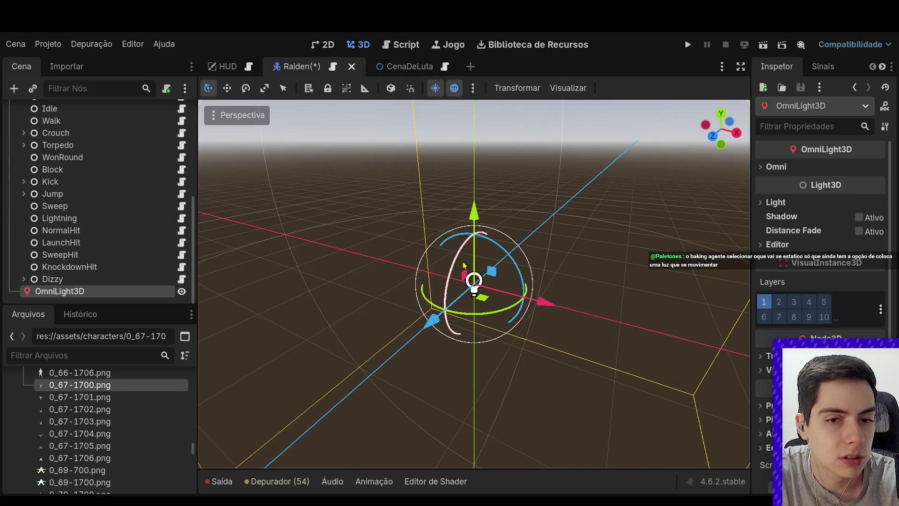
click(798, 204)
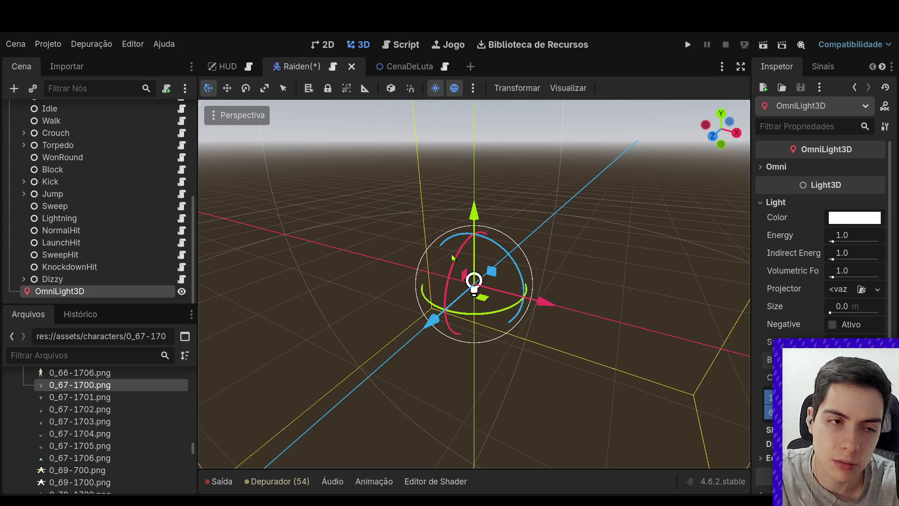
click(99, 292)
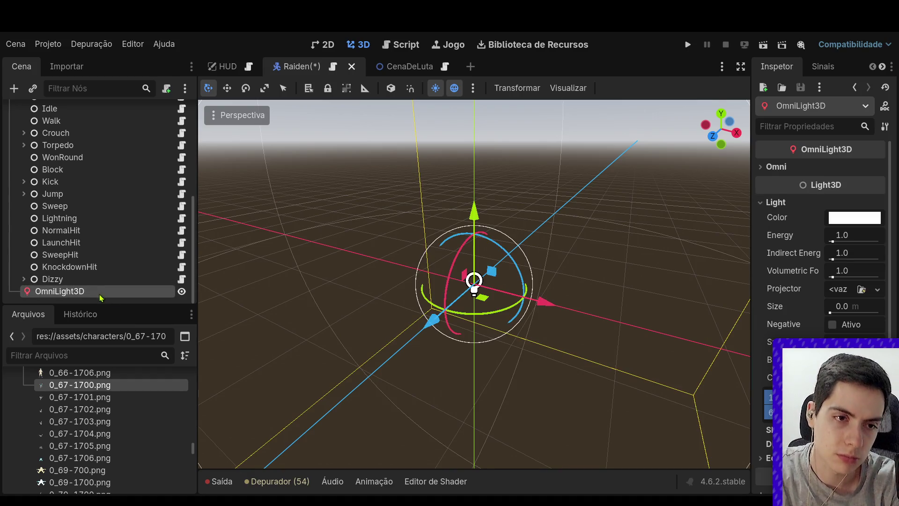
key(ctrl+z)
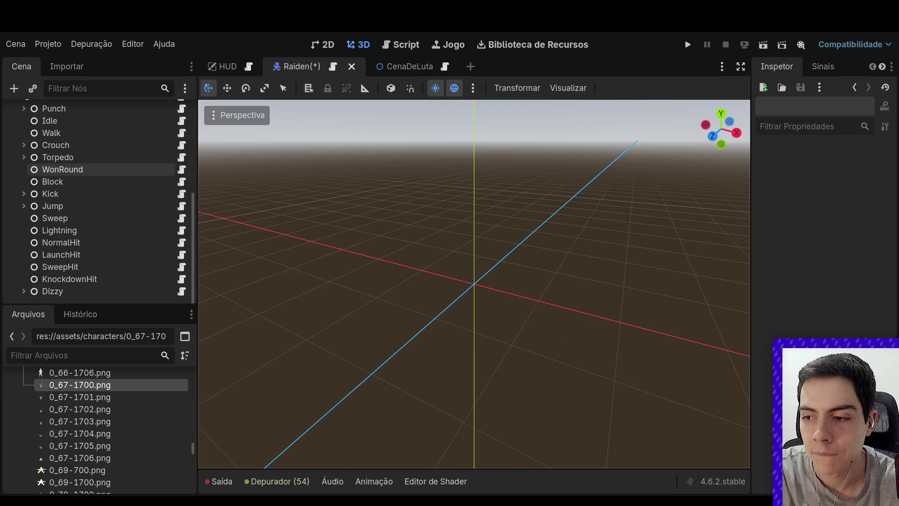
Collapse StateMachine's child states, save the Raiden scene, and select AnimationPlayer
scroll(93, 220, up, 5)
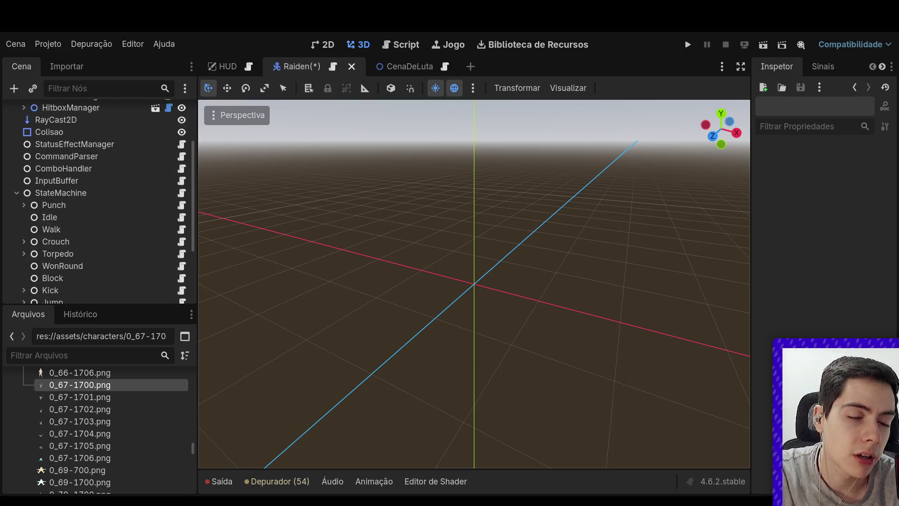
click(16, 269)
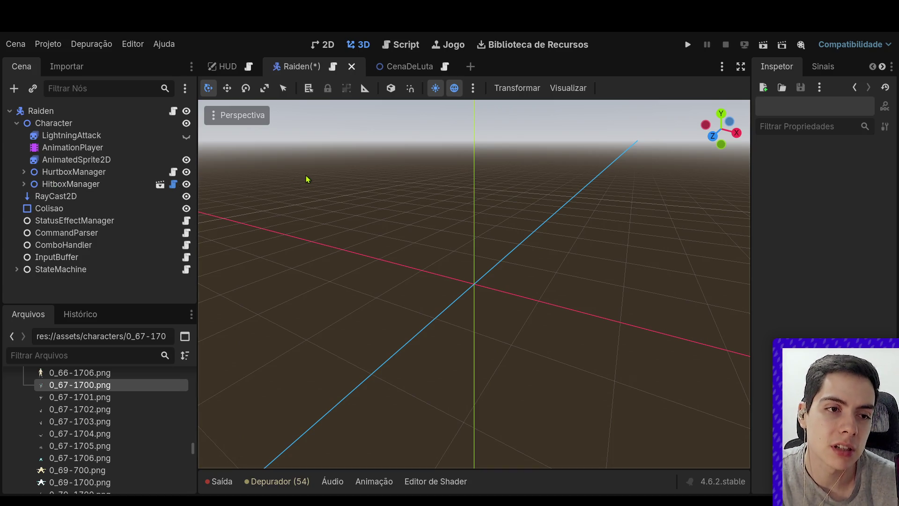
key(ctrl+s)
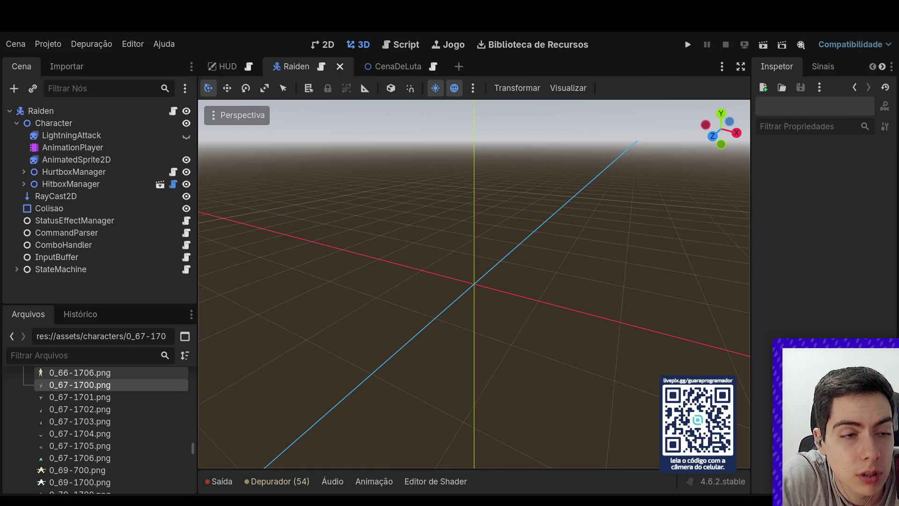
click(73, 147)
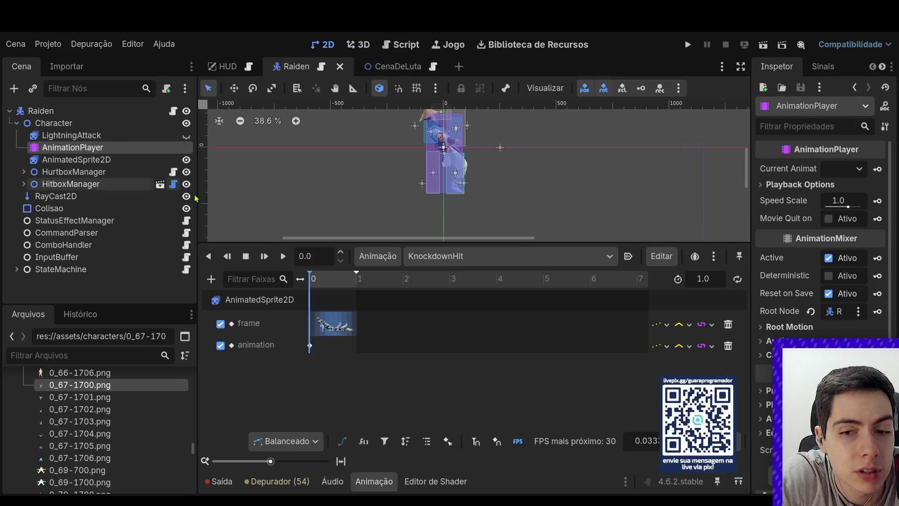
Rewind the 1.111-second Falldown animation to its start and glance at the CenaDeLuta scene
scroll(822, 234, down, 3)
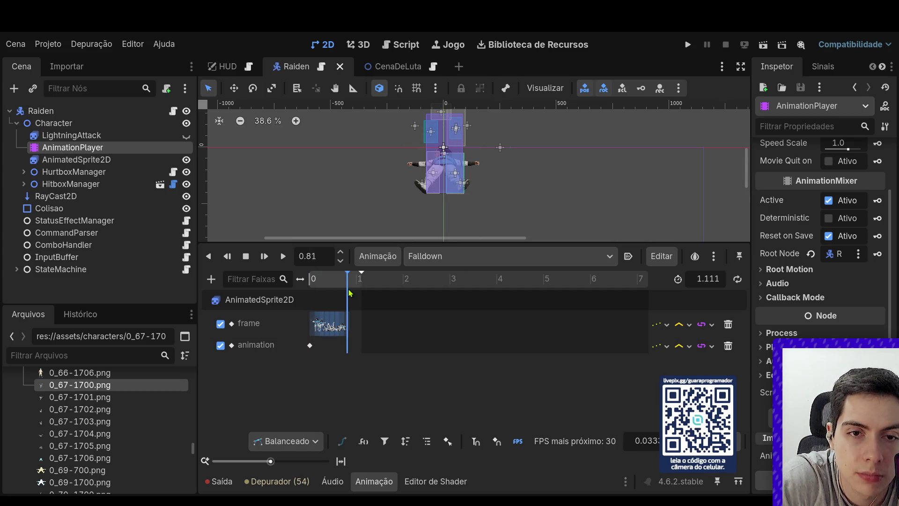
drag(319, 290, 300, 293)
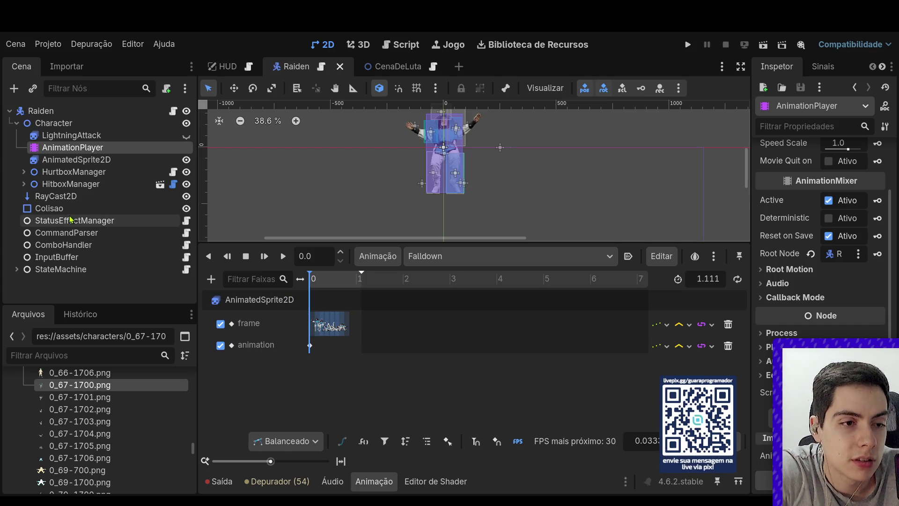
click(382, 67)
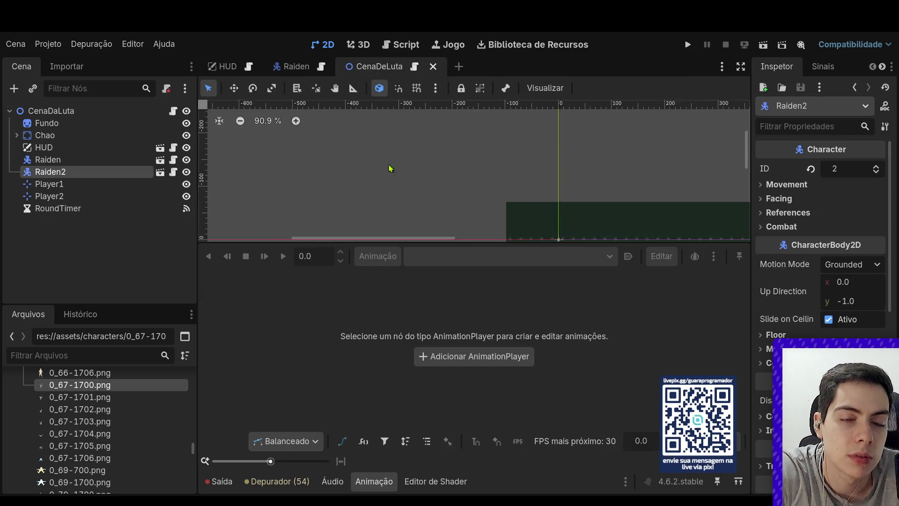
scroll(375, 202, down, 6)
scroll(445, 241, up, 7)
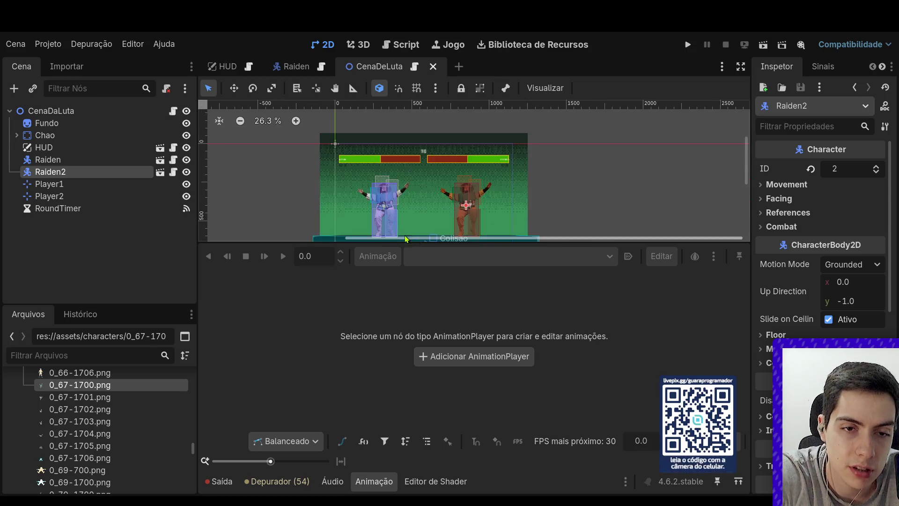
click(280, 68)
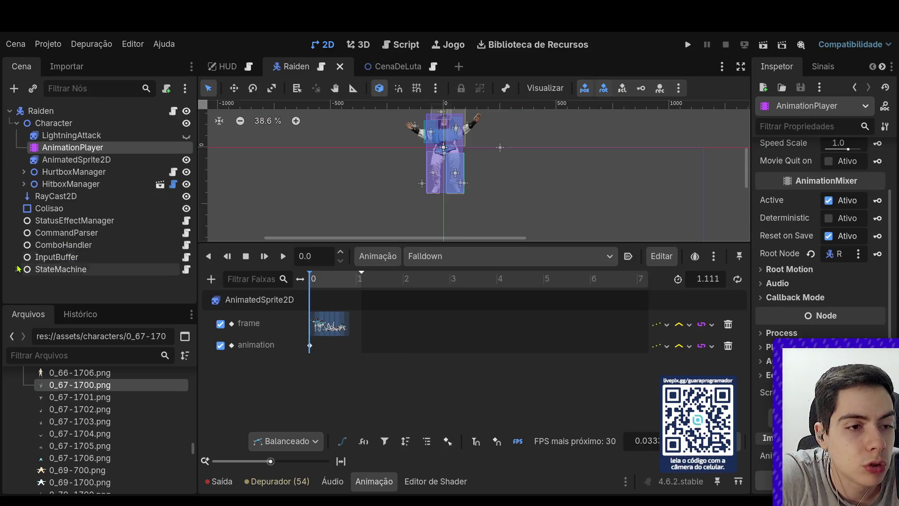
Back in the Raiden scene, open the Dizzy state's script
scroll(63, 275, down, 3)
scroll(63, 275, down, 2)
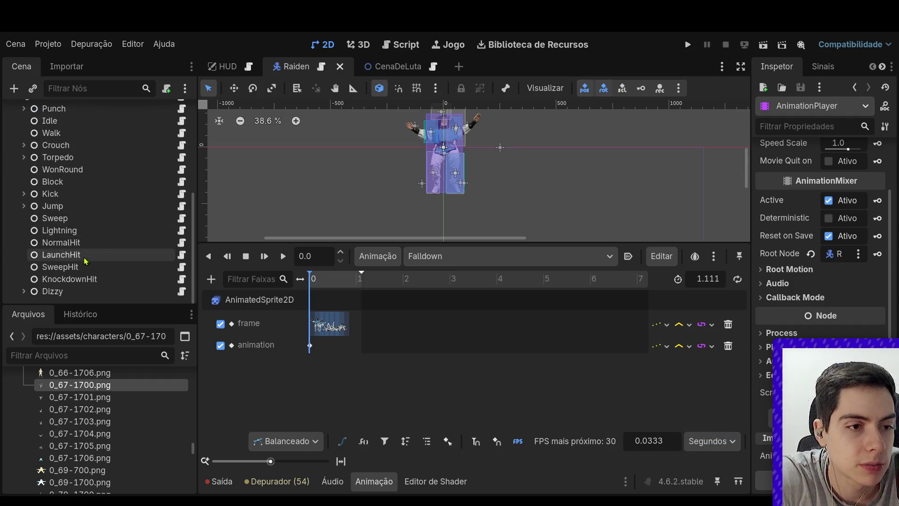
click(91, 292)
click(182, 292)
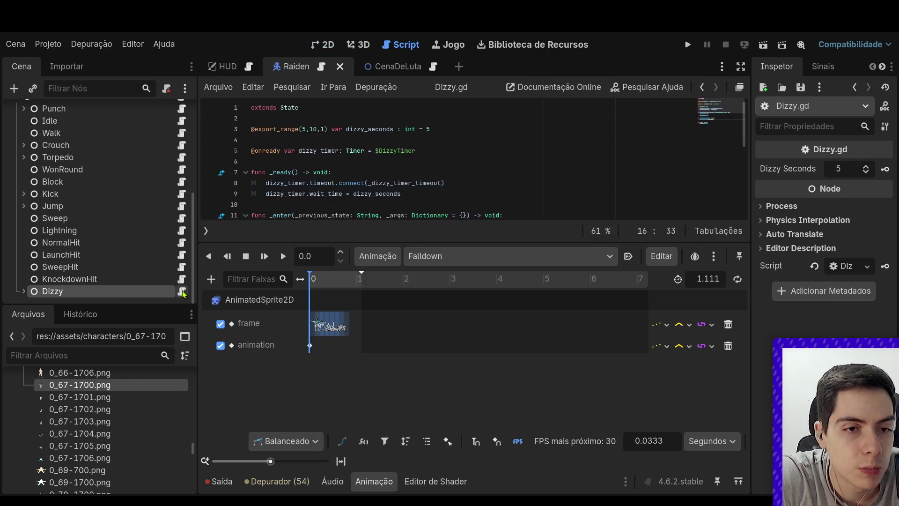
Show Dizzy.gd and close the animation timeline to give the script full height
click(361, 173)
ctrl+scroll(362, 173, down, 5)
scroll(131, 271, up, 2)
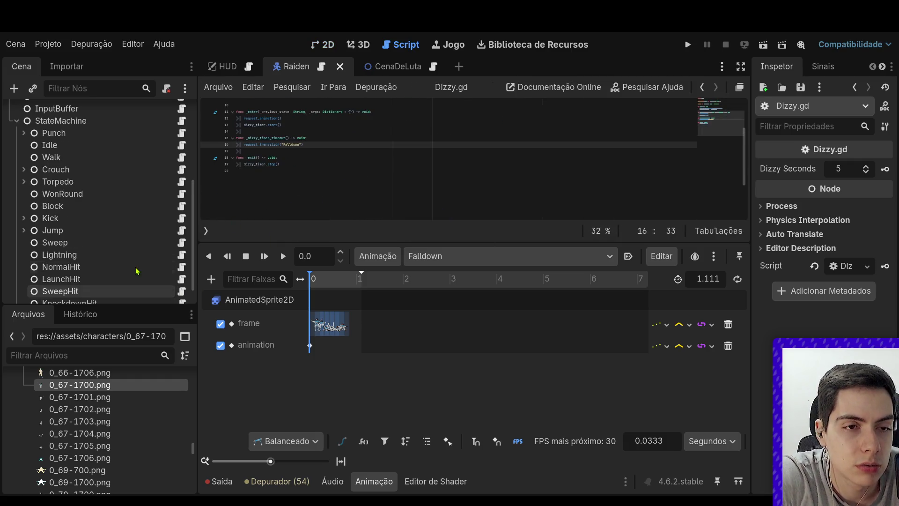
click(374, 482)
Paste a new State node under StateMachine, carrying a new Falldown.gd script
ctrl+scroll(307, 358, up, 4)
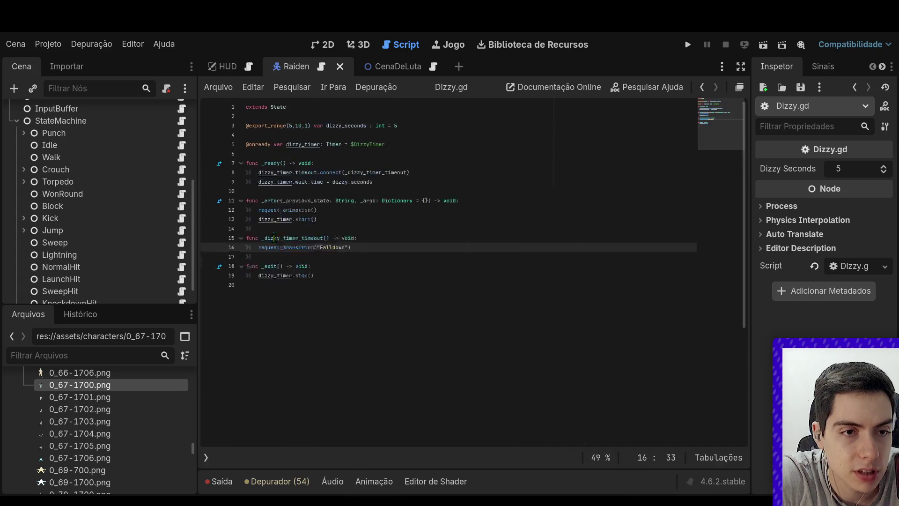
scroll(116, 281, up, 2)
scroll(116, 283, down, 2)
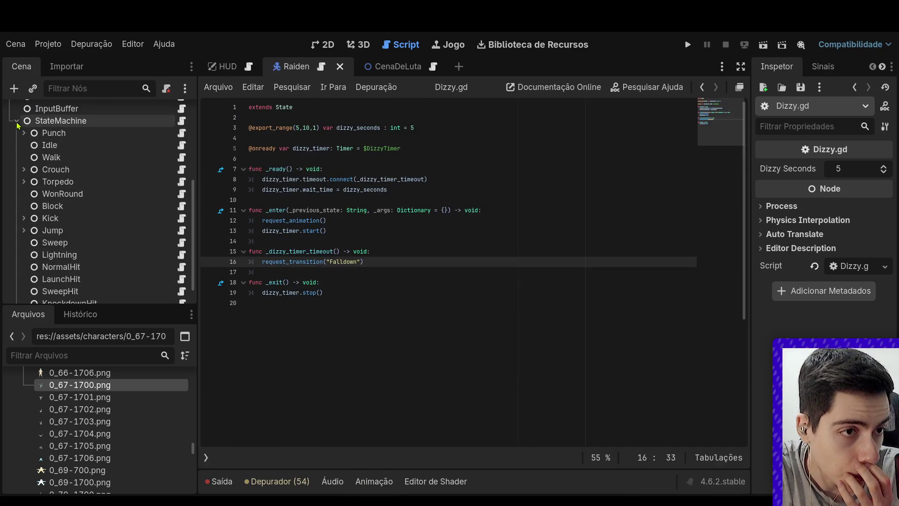
click(43, 123)
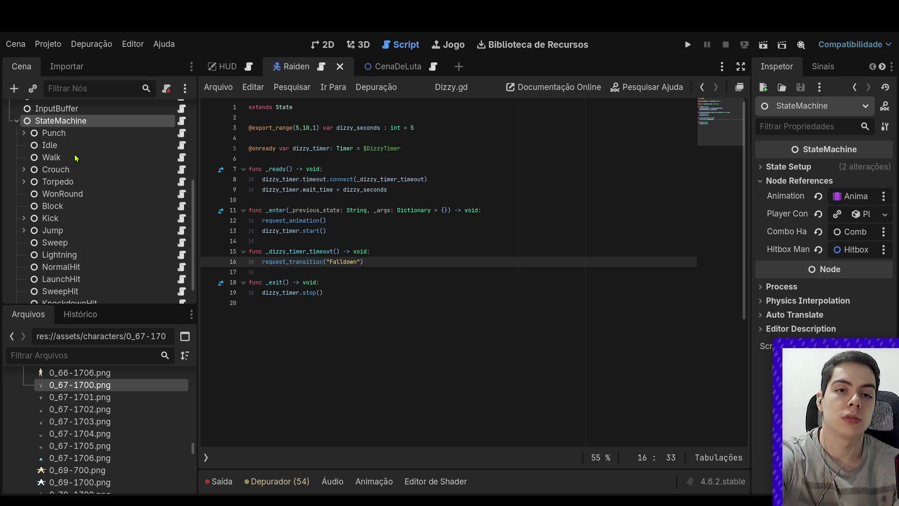
key(ctrl+v)
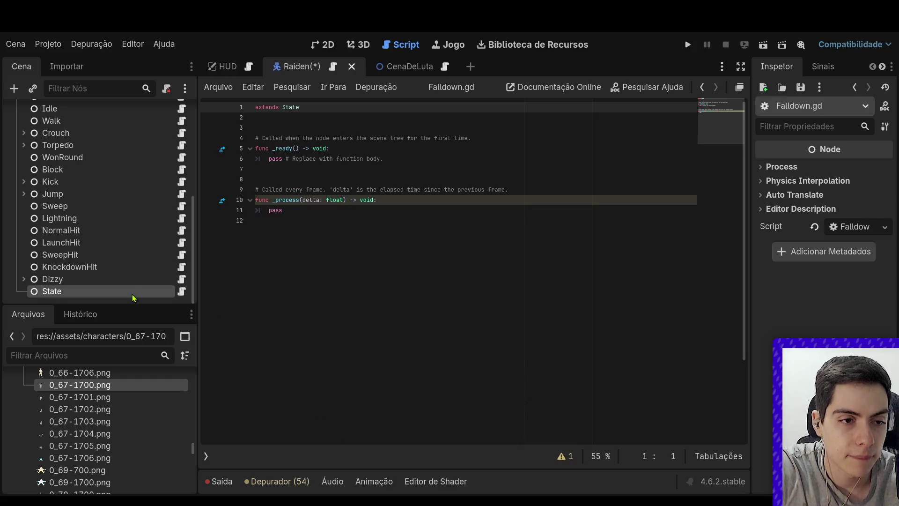
Name the new state Falldown and copy Dizzy's functions for reuse in its script
text(Falldown)
key(Return)
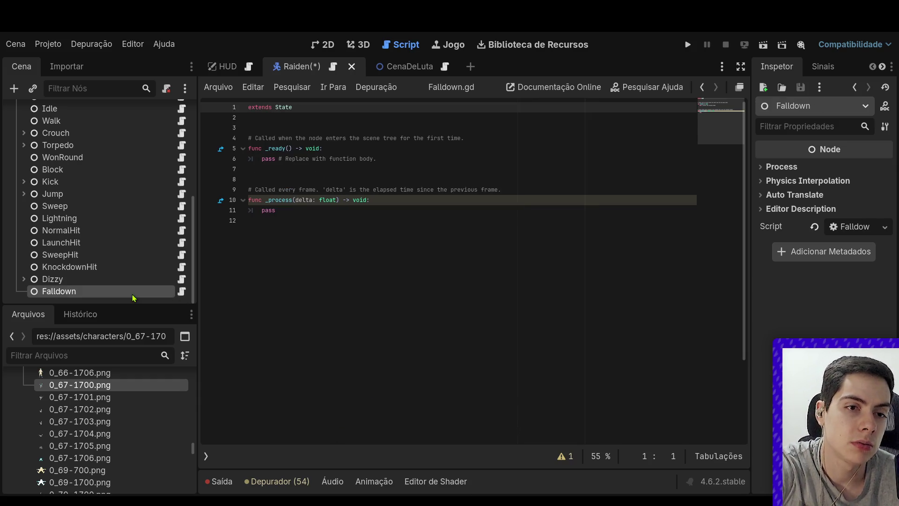
click(181, 279)
drag(286, 304, 206, 169)
key(ctrl+c)
click(181, 291)
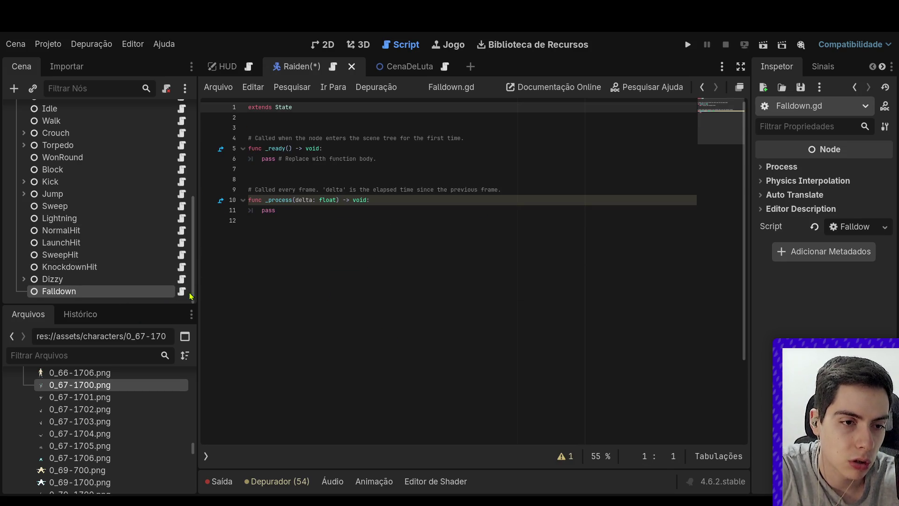
key(ctrl+a)
key(ctrl+v)
key(ctrl+z)
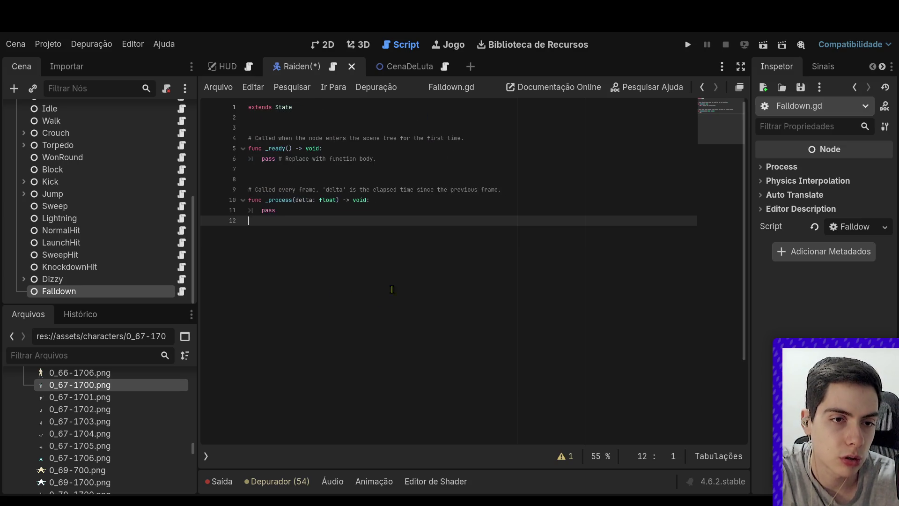
Replace Falldown.gd's template with Dizzy's code, dropping _ready and the dizzy_timer.start() line
drag(392, 289, 247, 138)
key(ctrl+v)
mouse_move(416, 165)
mouse_down()
mouse_move(250, 149)
mouse_move(249, 128)
mouse_up()
key(BackSpace)
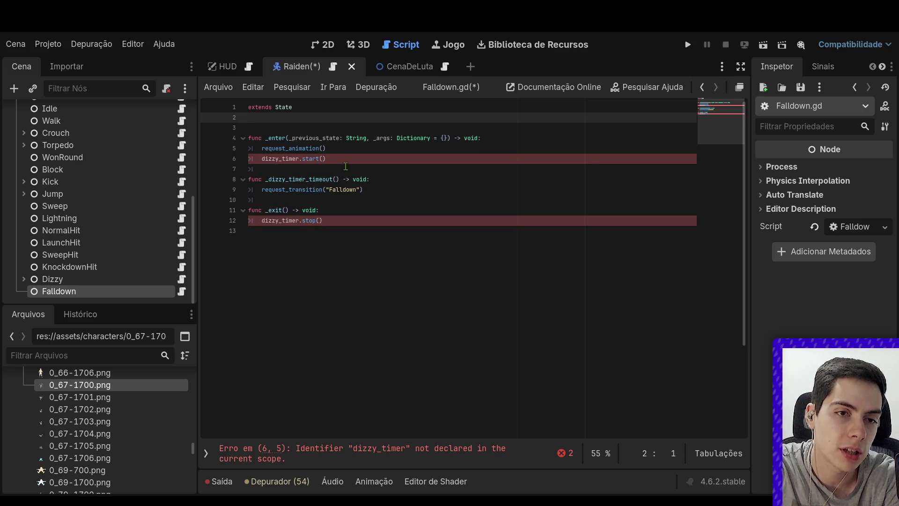
click(344, 164)
key(ctrl+shift+k)
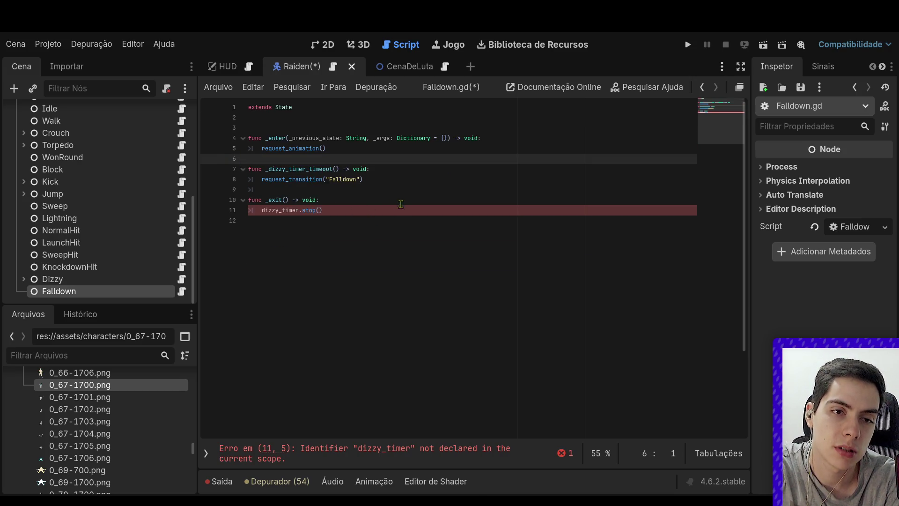
Delete the leftover timer and _exit code so only _enter calls request_animation(), then save
mouse_move(396, 211)
mouse_down()
mouse_move(187, 187)
mouse_move(187, 196)
mouse_up()
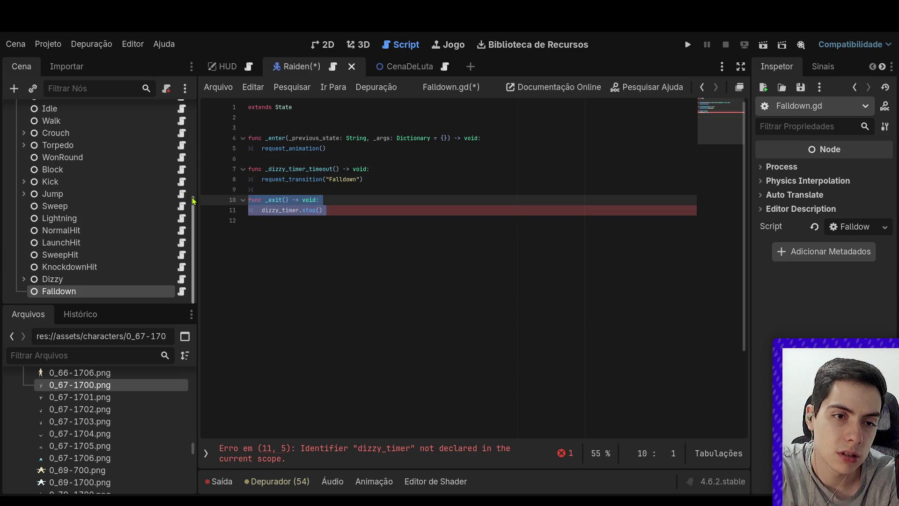
mouse_move(276, 207)
mouse_down()
mouse_move(355, 213)
mouse_move(217, 154)
mouse_move(220, 164)
mouse_up()
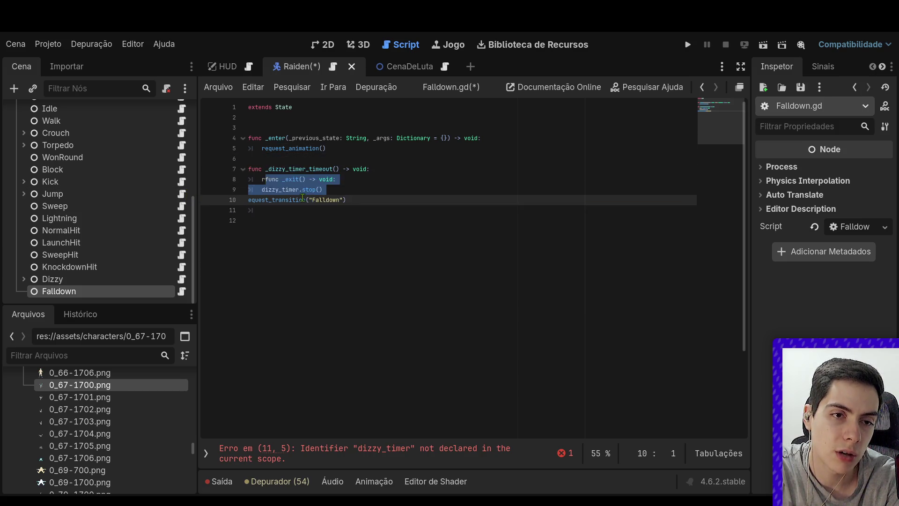
drag(328, 148, 320, 183)
key(BackSpace)
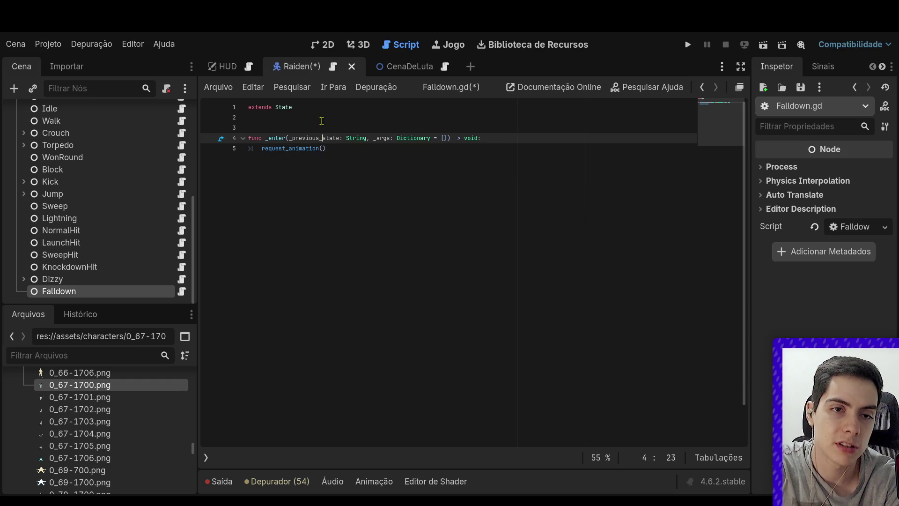
key(shift+Up)
key(alt+Up)
key(ctrl+s)
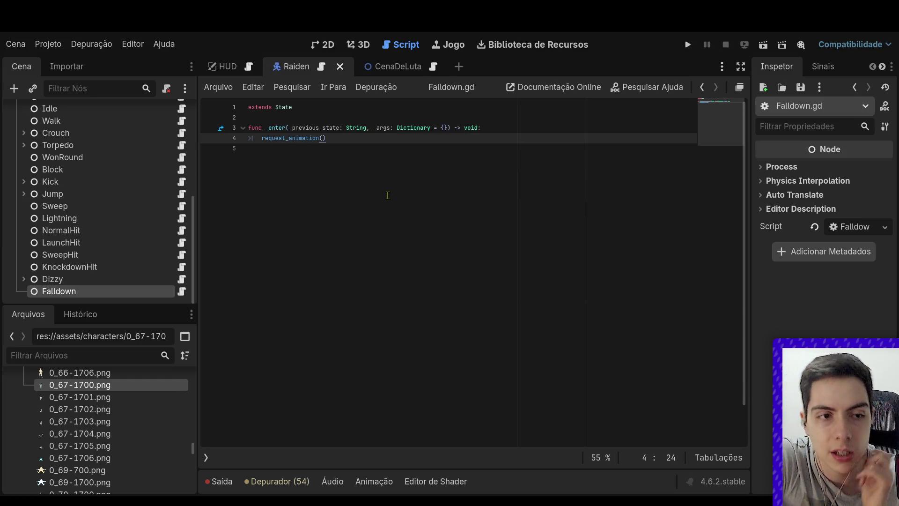
click(182, 280)
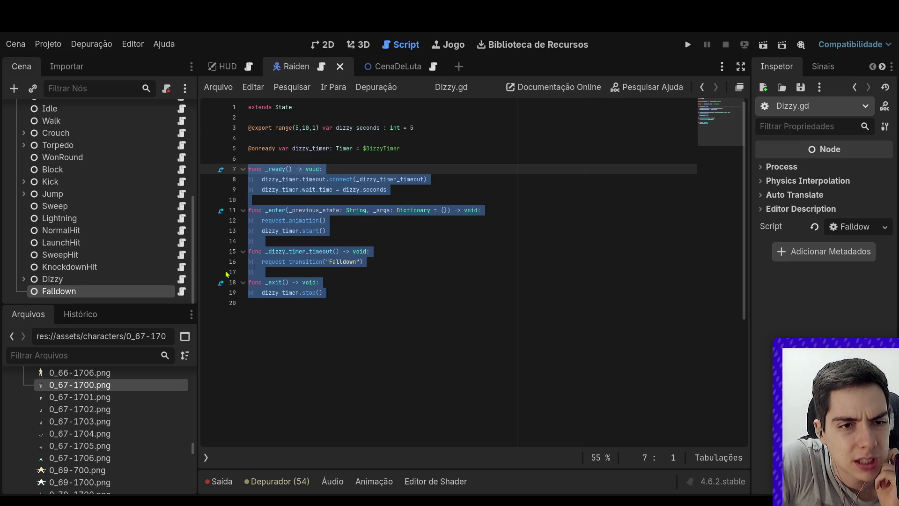
Clear the selection in Dizzy.gd and place the caret at the end of line 19
click(312, 256)
click(375, 289)
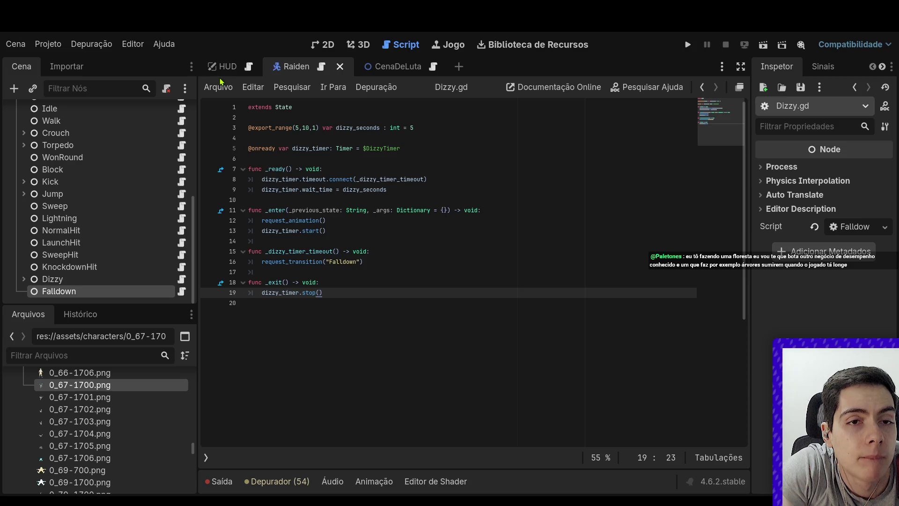
Switch to the CenaDeLuta fight scene and open its FightScene.gd script
click(313, 49)
scroll(311, 301, down, 3)
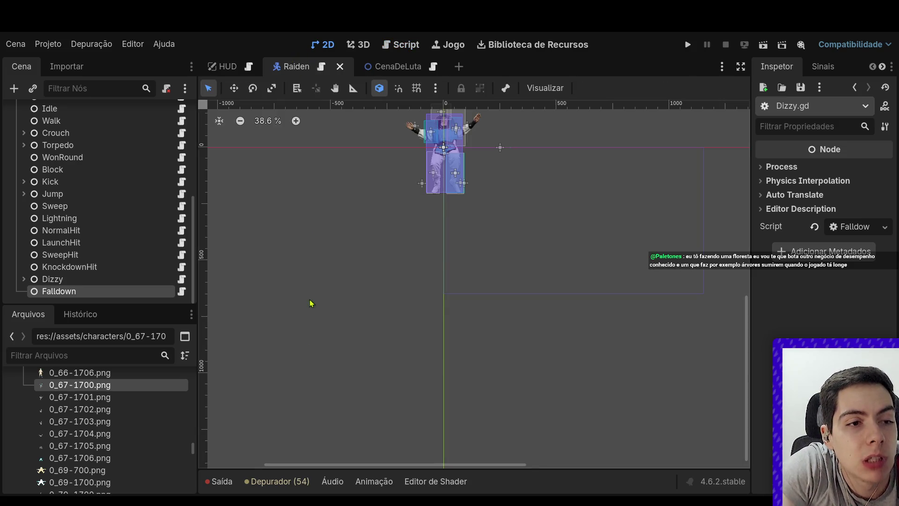
scroll(283, 291, up, 1)
scroll(117, 241, up, 5)
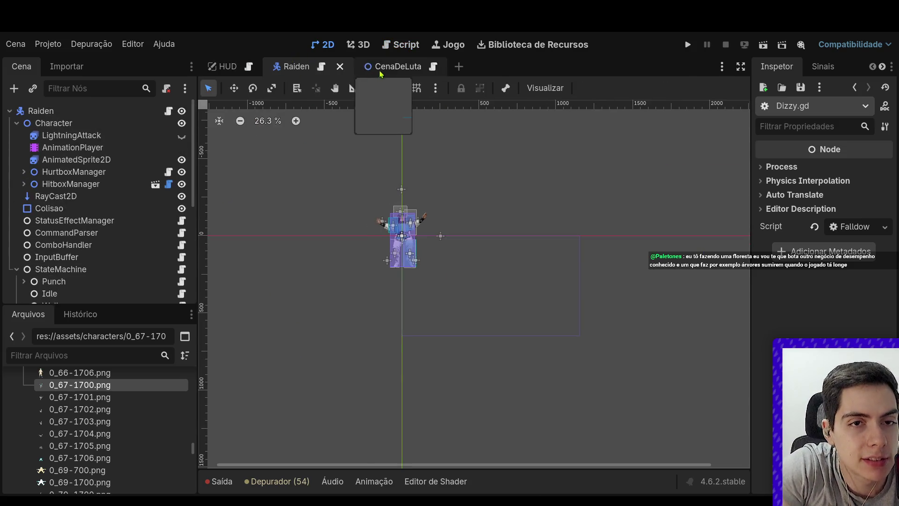
click(381, 66)
click(173, 111)
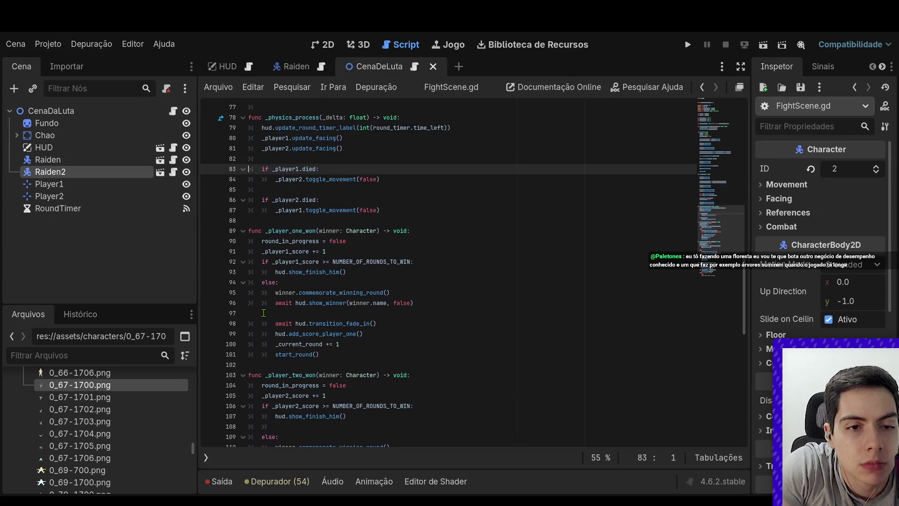
Review _player_one_won's show_finish_him call and rounds-to-win check on lines 92–93
drag(465, 291, 277, 240)
click(376, 292)
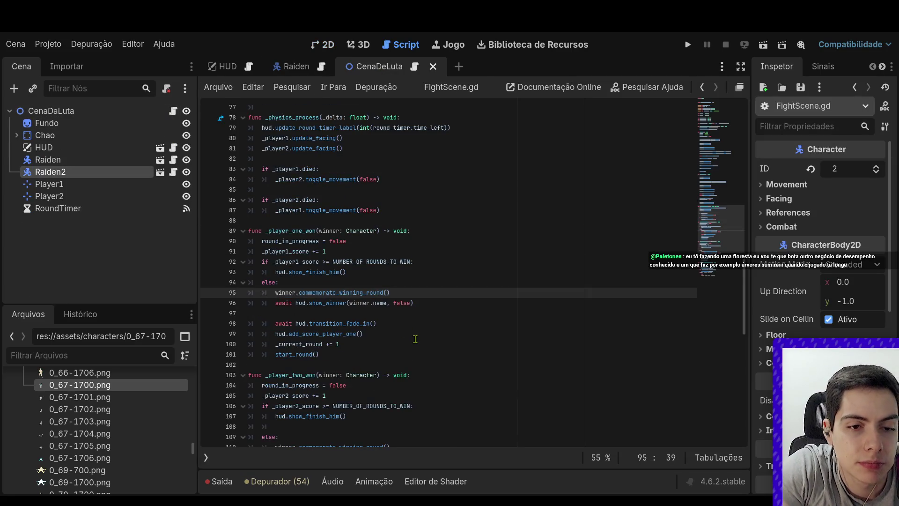
drag(369, 272, 249, 272)
click(383, 266)
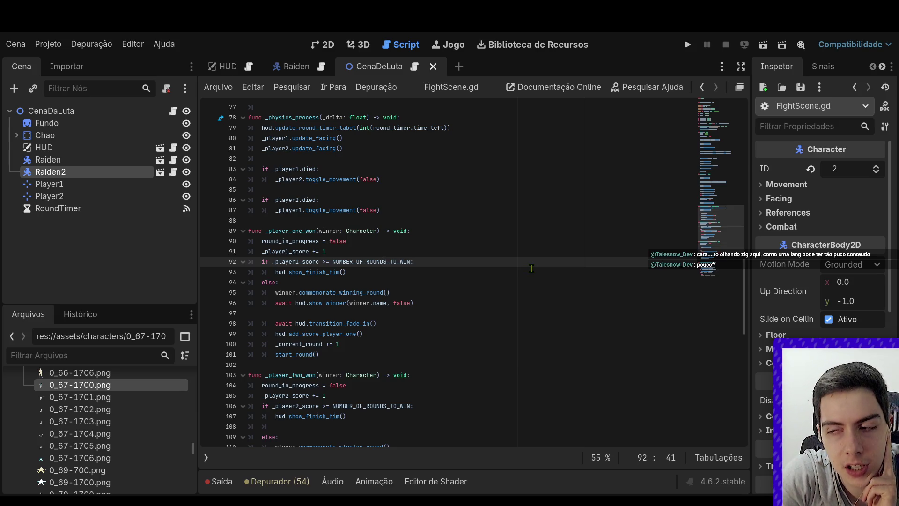
click(535, 266)
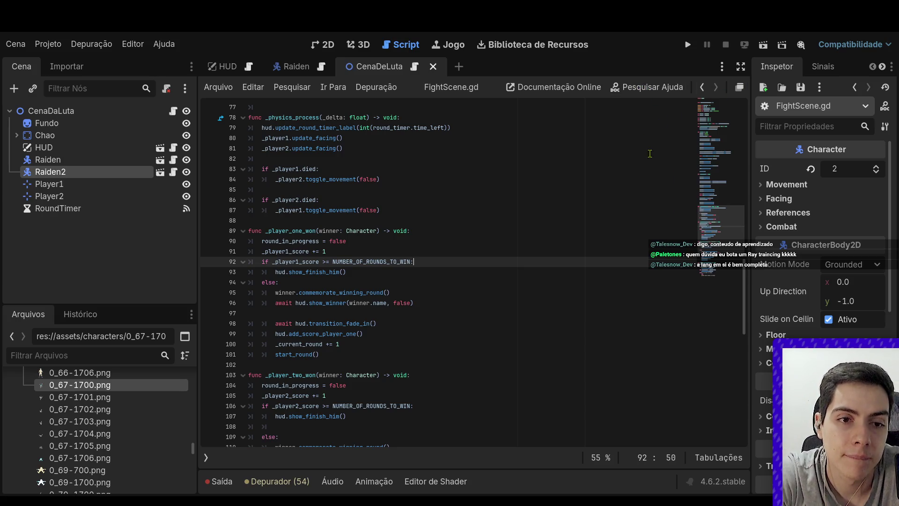
scroll(635, 197, up, 1)
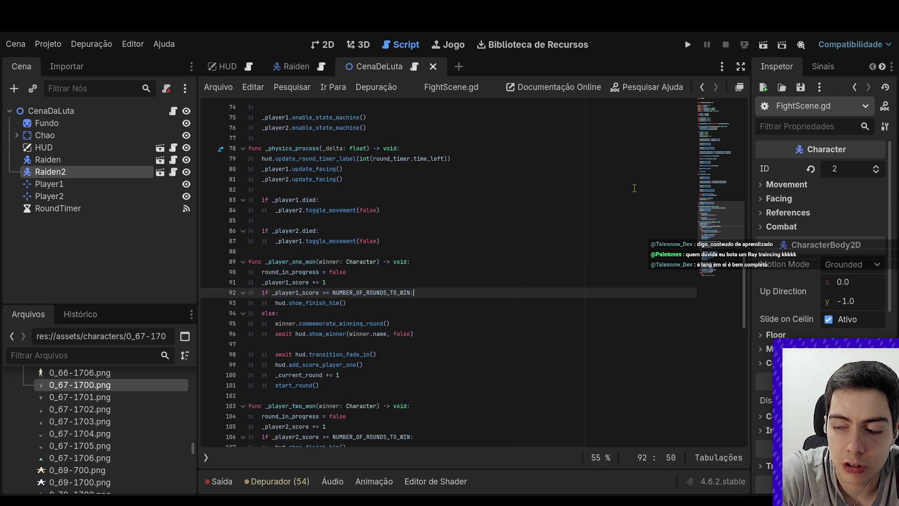
scroll(633, 182, down, 2)
scroll(633, 180, down, 5)
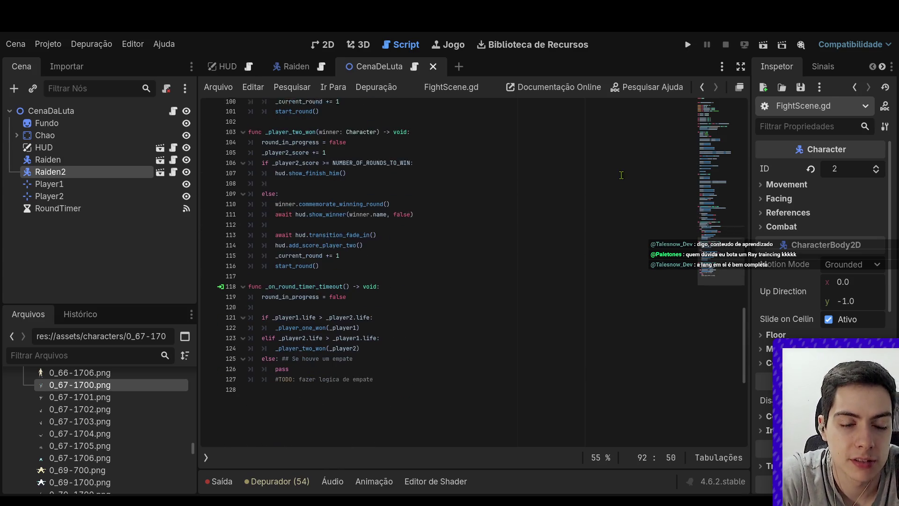
scroll(574, 169, up, 4)
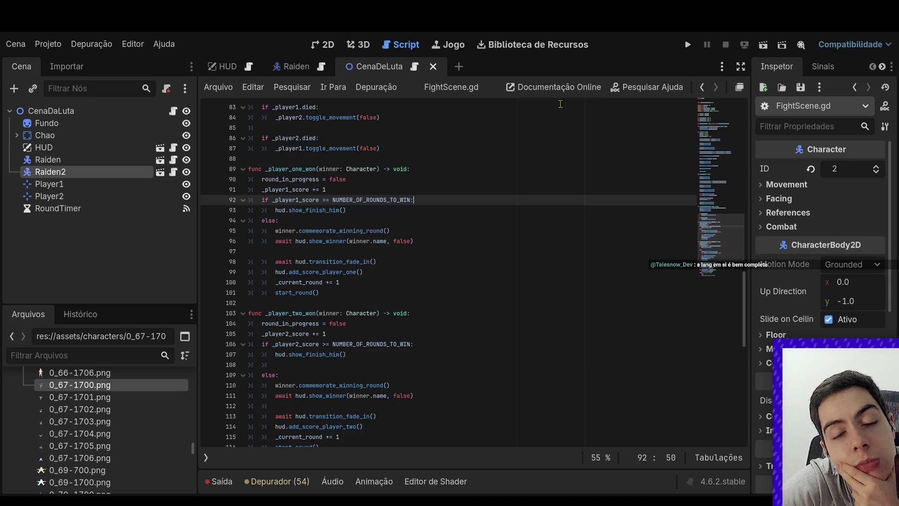
Return to the Raiden scene in 2D view and expand the Dizzy state to reveal DizzyTimer
click(298, 66)
click(322, 44)
click(159, 278)
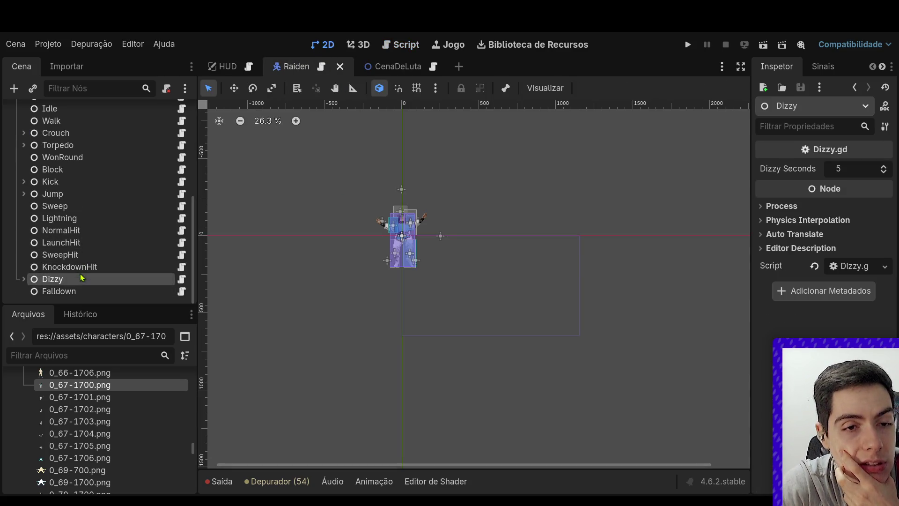
scroll(265, 275, down, 2)
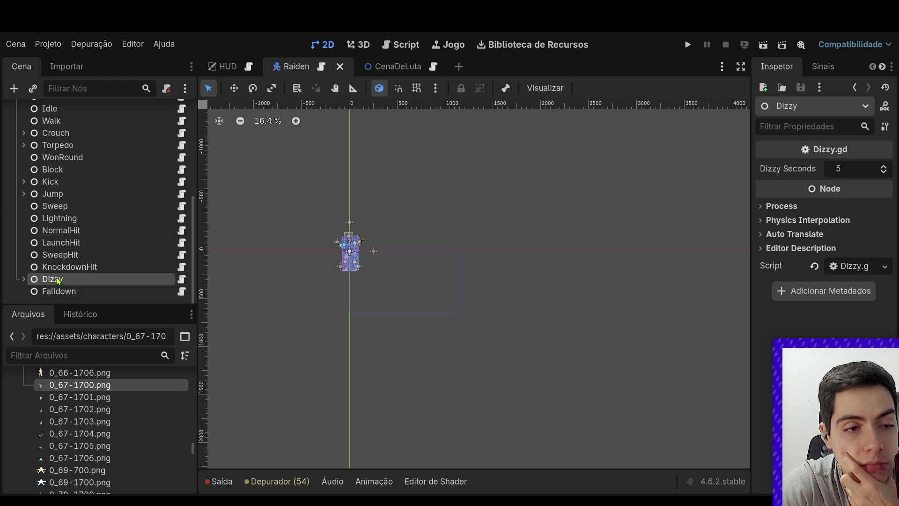
click(24, 279)
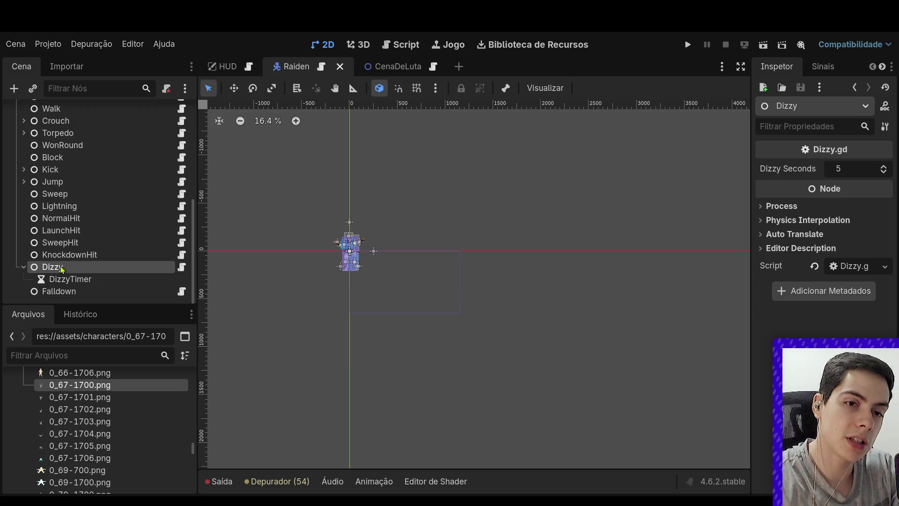
Open the KnockdownHit state's Knockdown.gd script from under StateMachine
scroll(66, 243, up, 3)
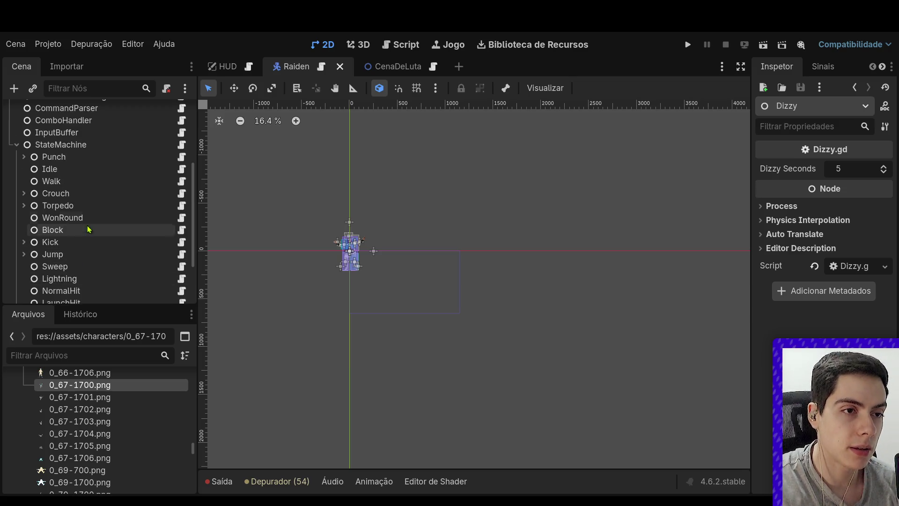
click(76, 145)
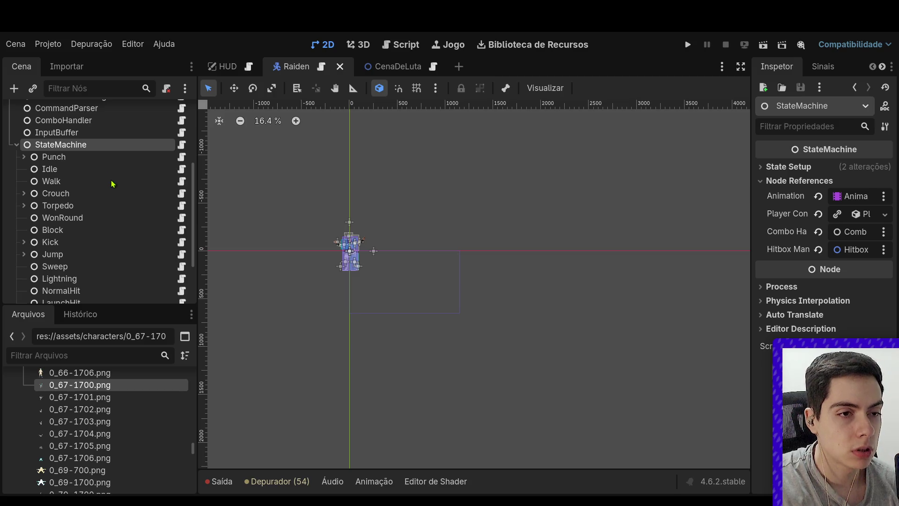
scroll(109, 243, down, 3)
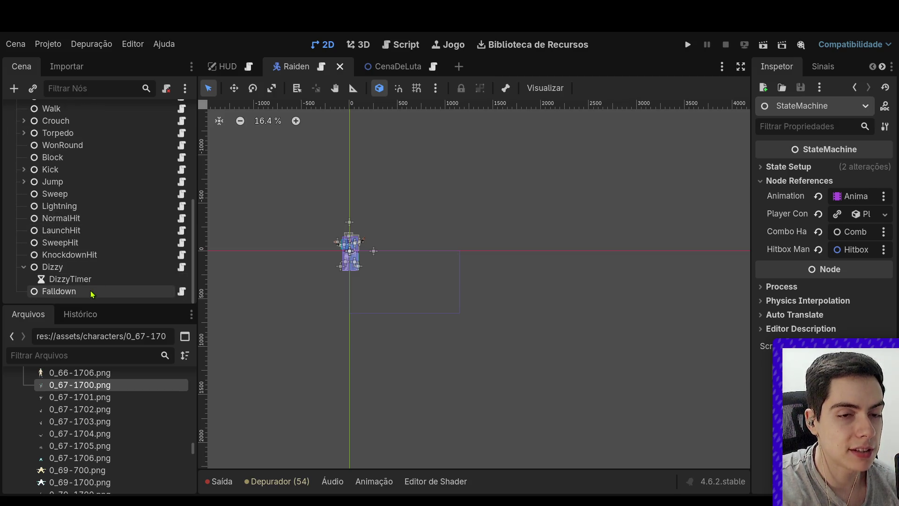
click(93, 255)
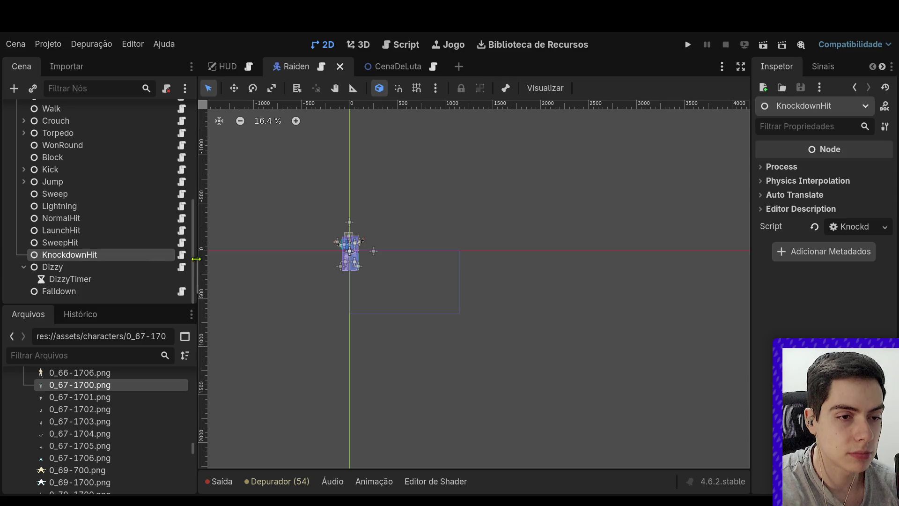
click(182, 255)
scroll(266, 264, up, 2)
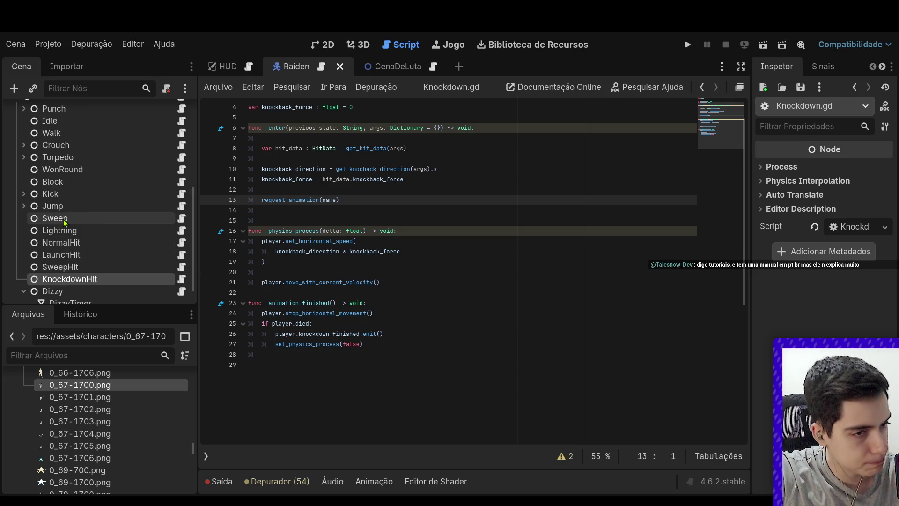
Add a plain child node under StateMachine, then delete it
scroll(63, 220, up, 3)
key(Left)
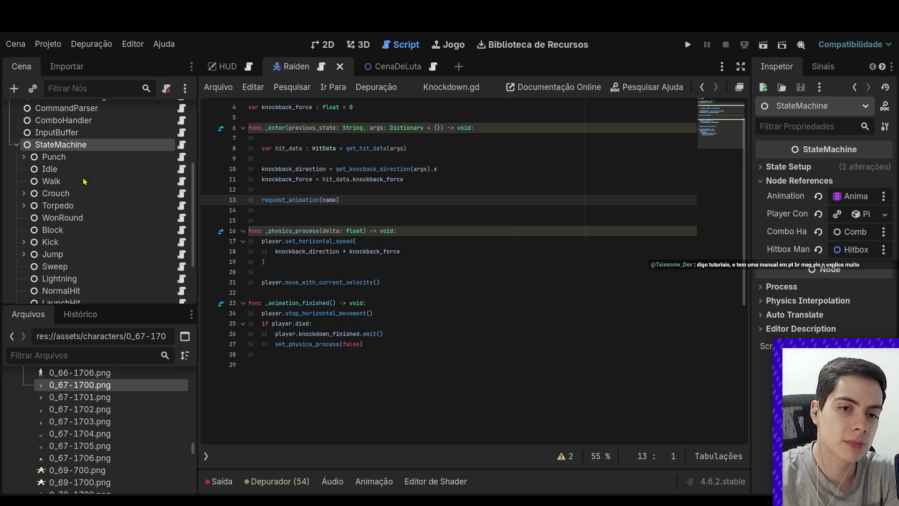
key(ctrl+v)
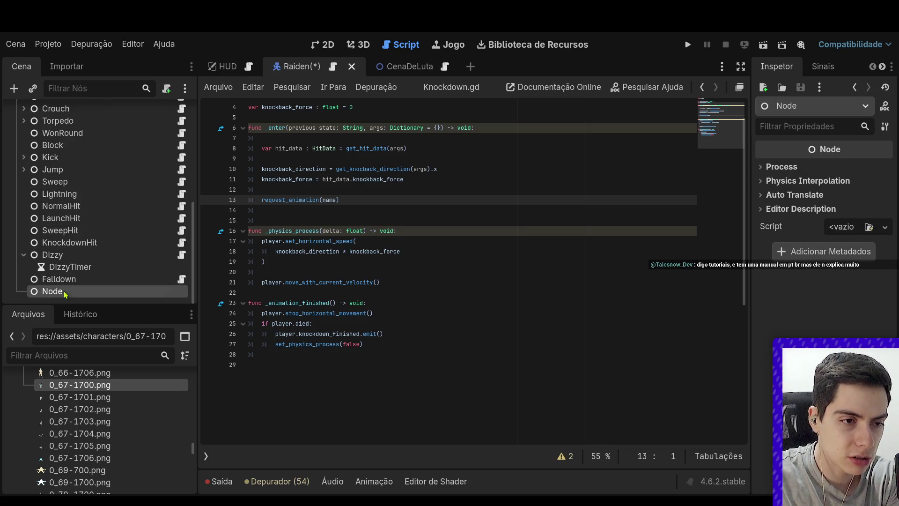
key(Delete)
Add a State node under StateMachine, move it above Dizzy, and name it DizzyStart
scroll(73, 225, up, 4)
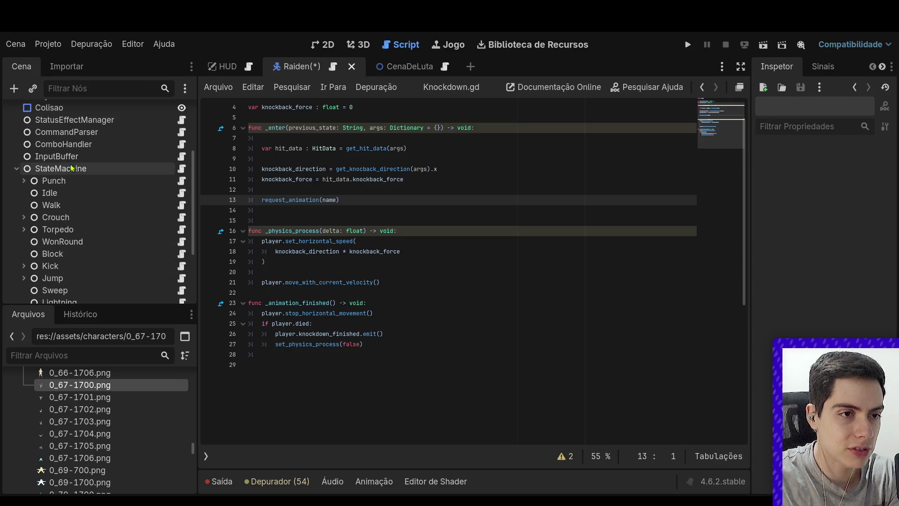
click(100, 168)
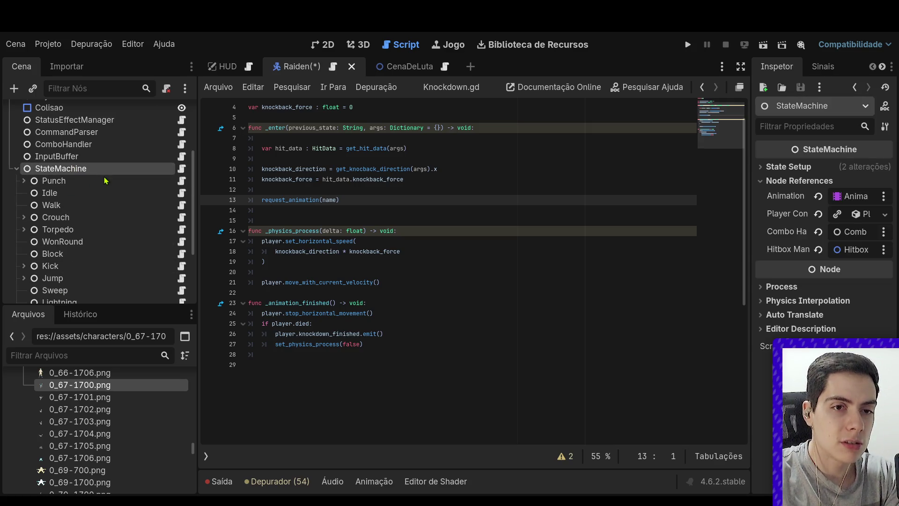
key(ctrl+v)
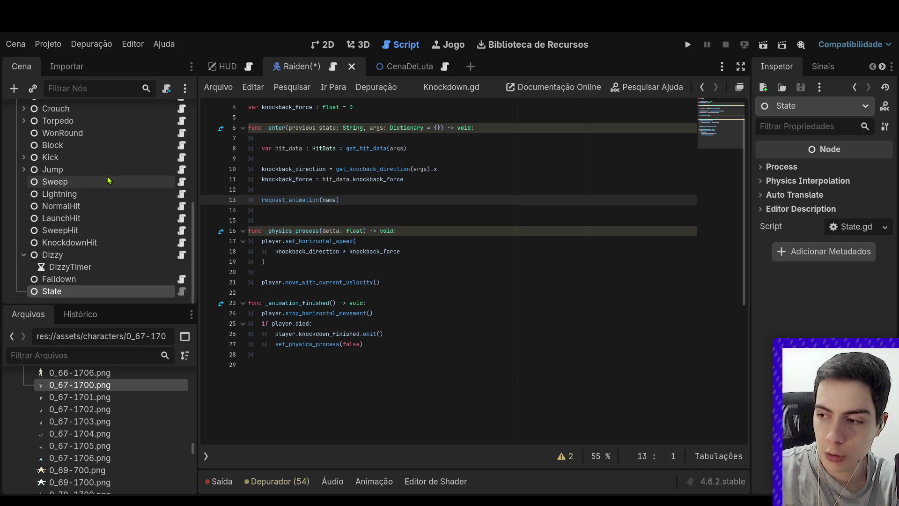
mouse_move(72, 292)
mouse_down()
mouse_move(80, 253)
mouse_move(59, 254)
mouse_up()
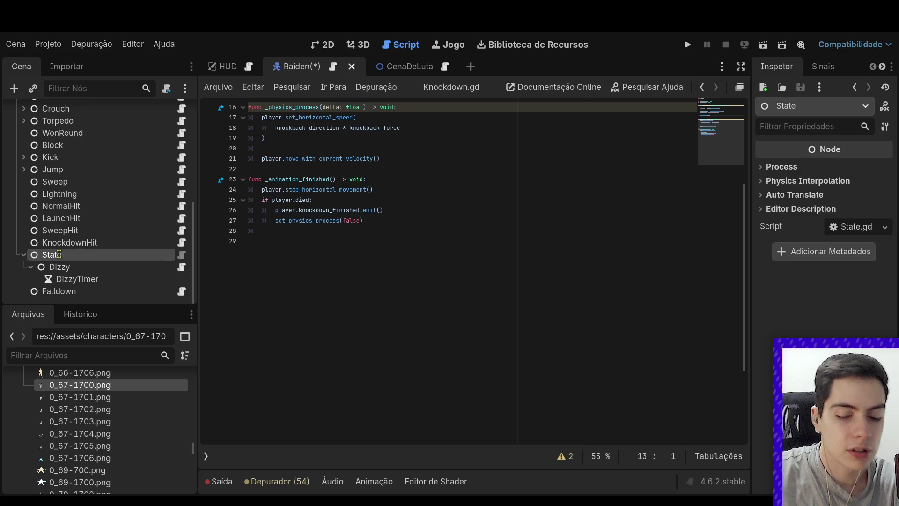
text(DizzyStart)
key(Return)
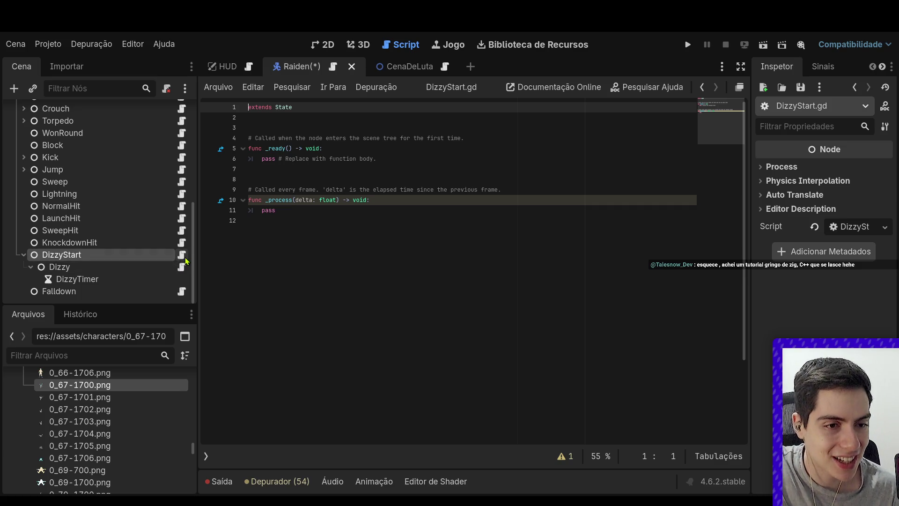
Select the AnimationPlayer to see the character's animations
scroll(169, 240, up, 5)
scroll(169, 240, up, 2)
click(68, 131)
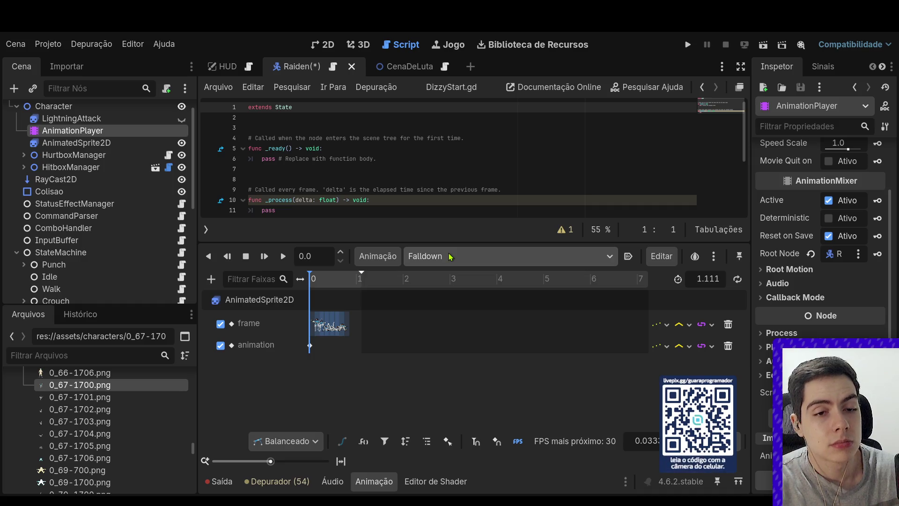
Create a new sprite animation named StartDizzy on AnimatedSprite2D
click(120, 143)
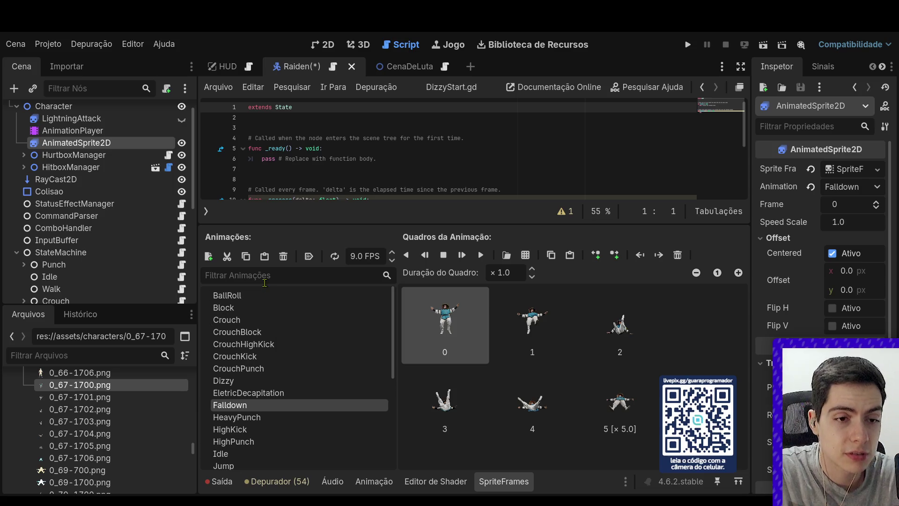
click(209, 256)
click(271, 465)
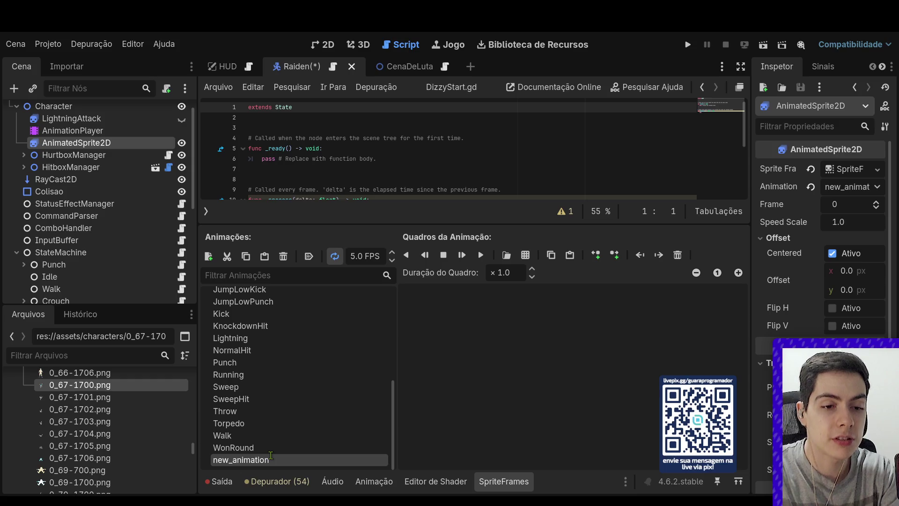
text(StartDizzy)
key(Return)
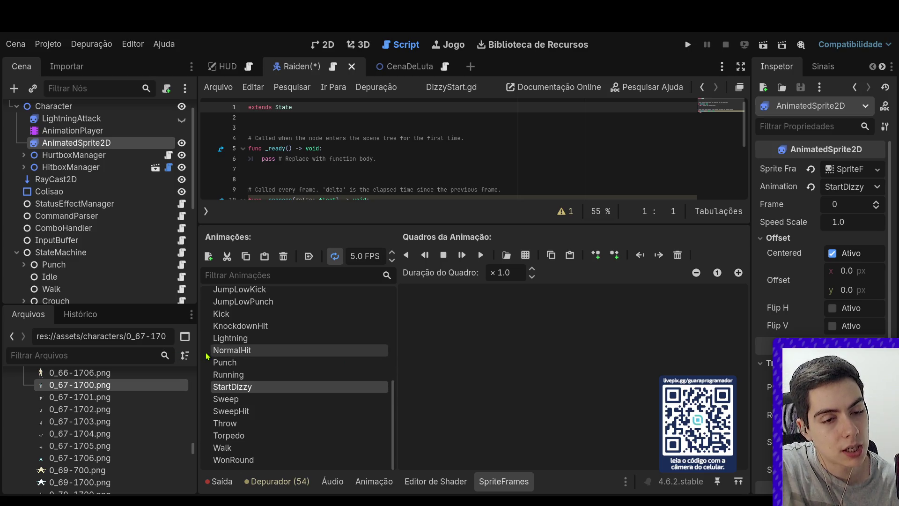
Inspect the KnockdownHit animation's last frame, then return to StartDizzy
scroll(301, 359, up, 3)
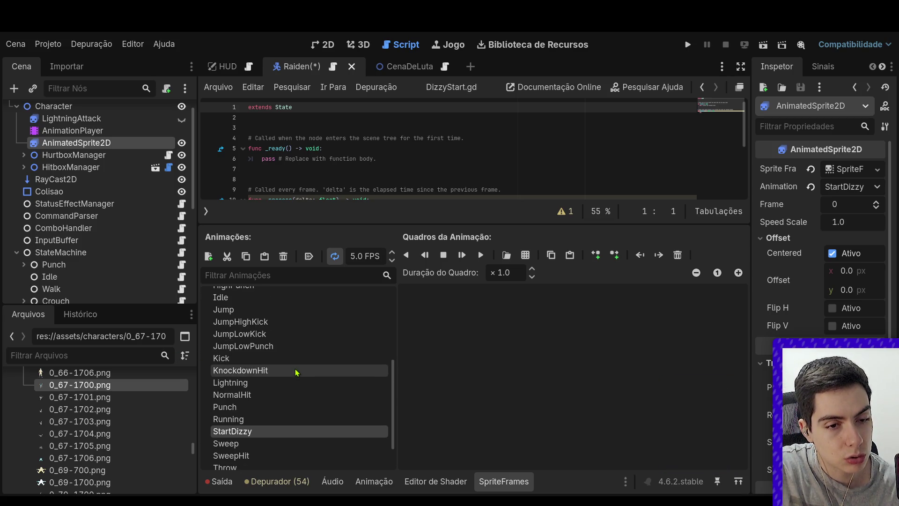
click(295, 373)
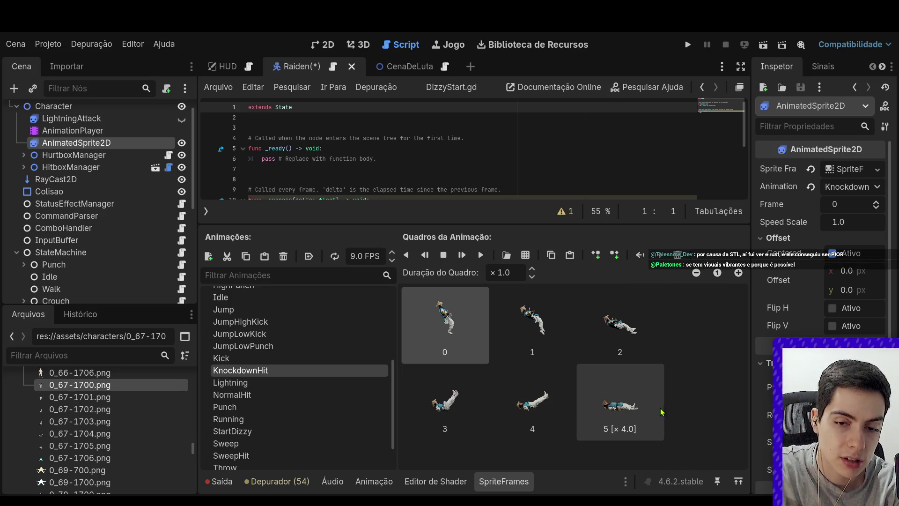
click(647, 399)
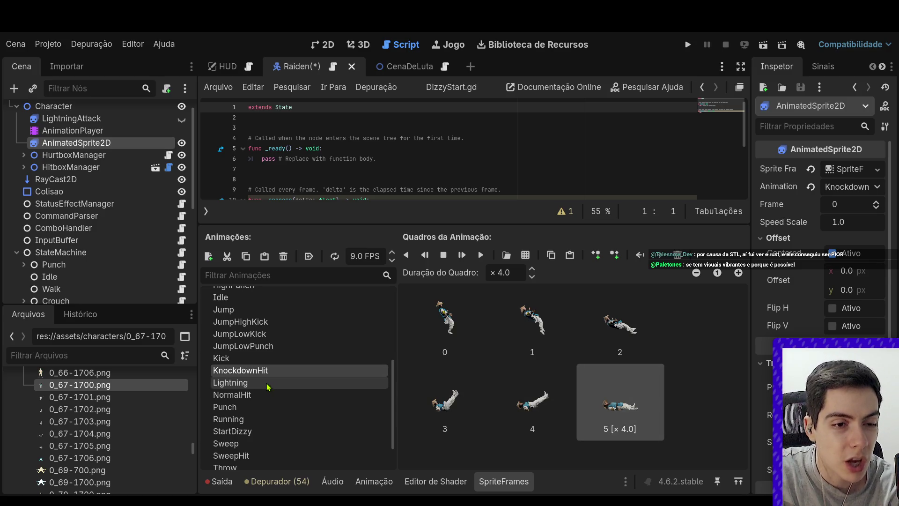
click(281, 431)
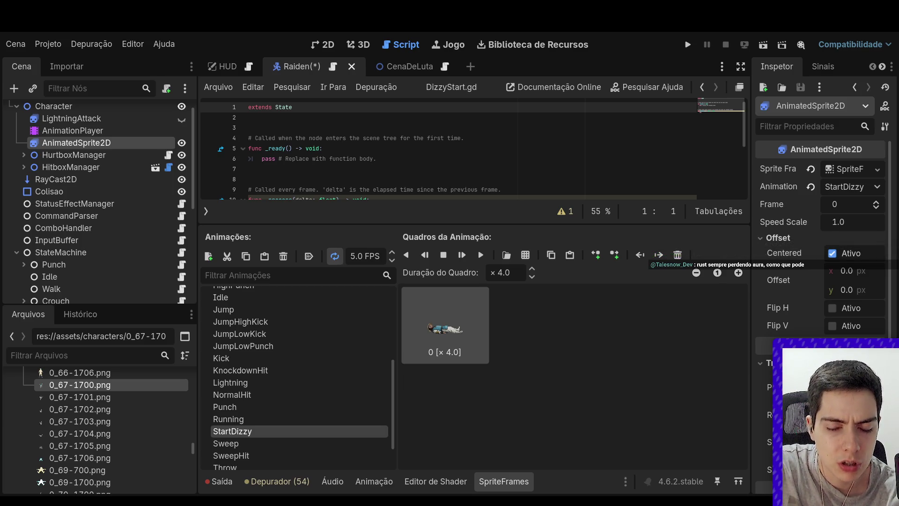
Select SweepHit's standing-up frames 7 through 12
click(314, 370)
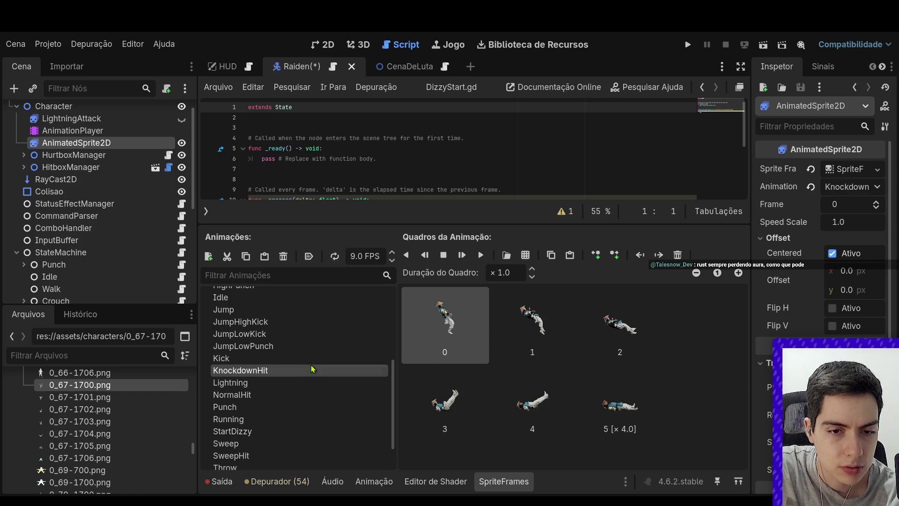
scroll(314, 370, down, 2)
click(302, 412)
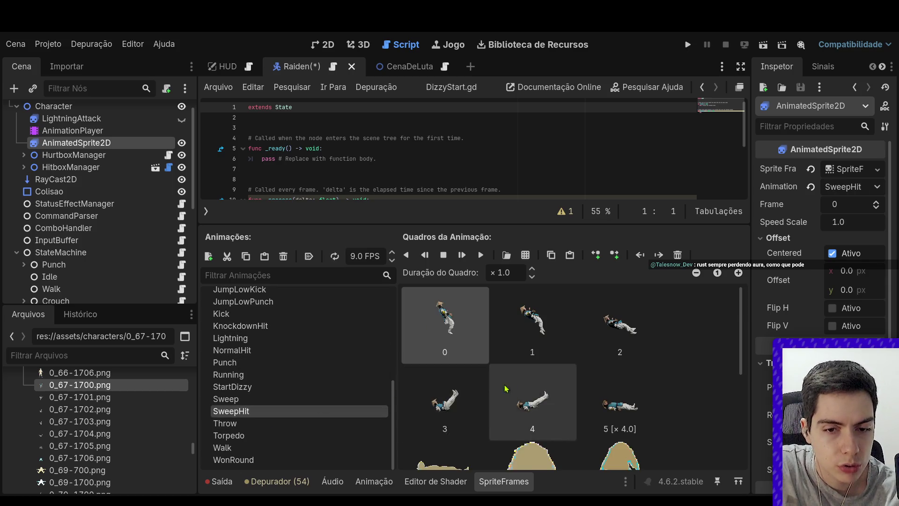
scroll(529, 396, down, 2)
click(555, 405)
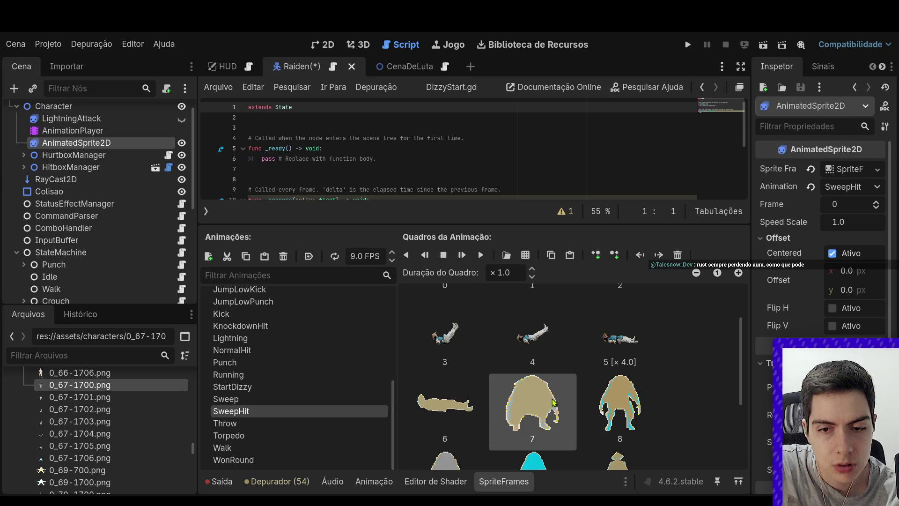
scroll(539, 412, down, 3)
shift+click(442, 451)
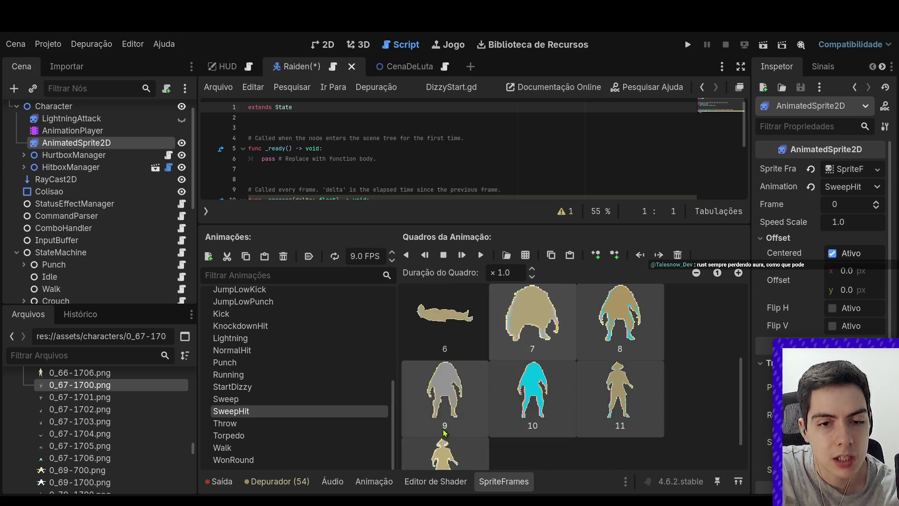
scroll(432, 389, up, 1)
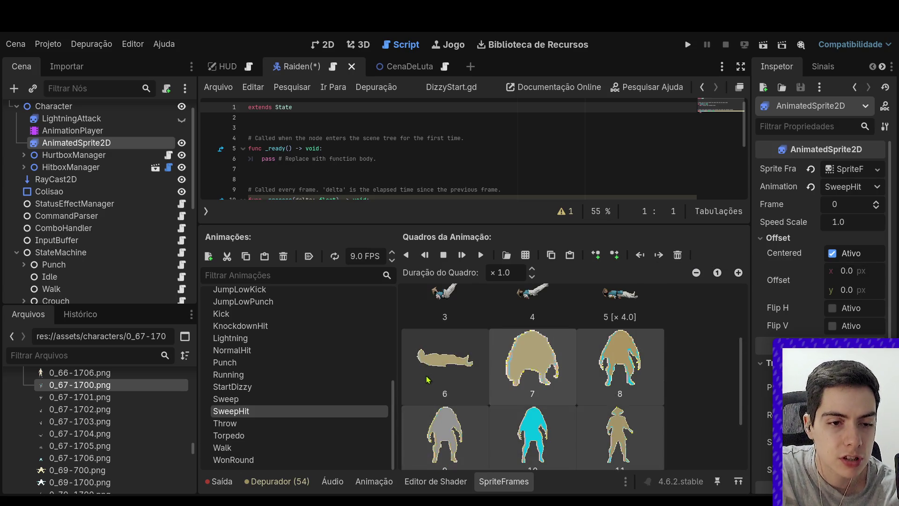
Paste the copied frames into StartDizzy after frame 0
click(322, 387)
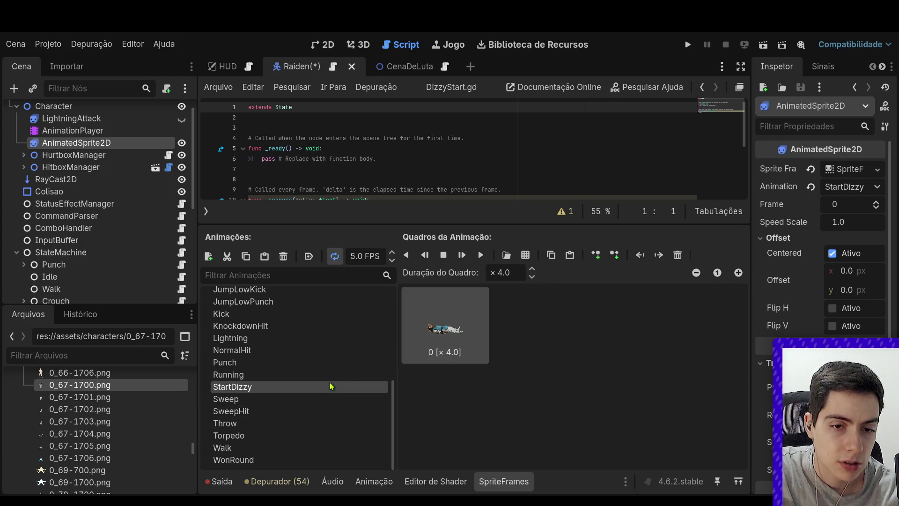
click(570, 254)
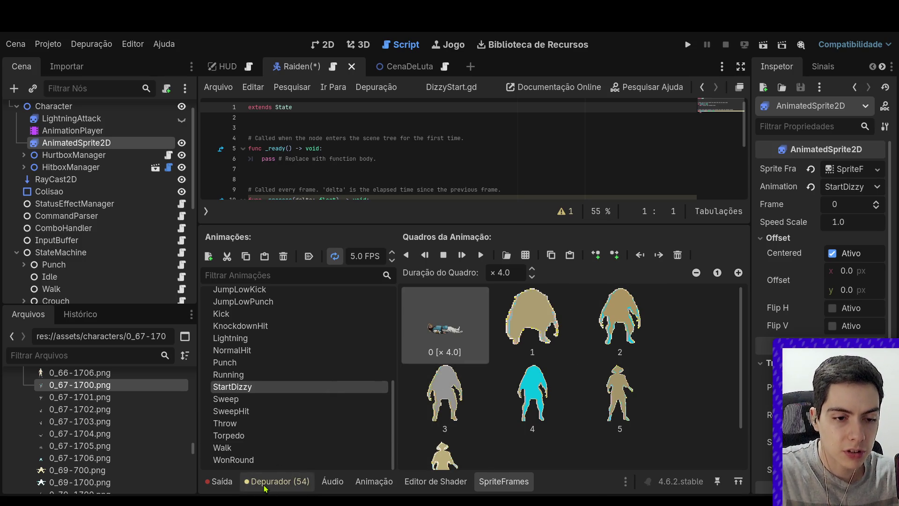
click(480, 481)
click(489, 481)
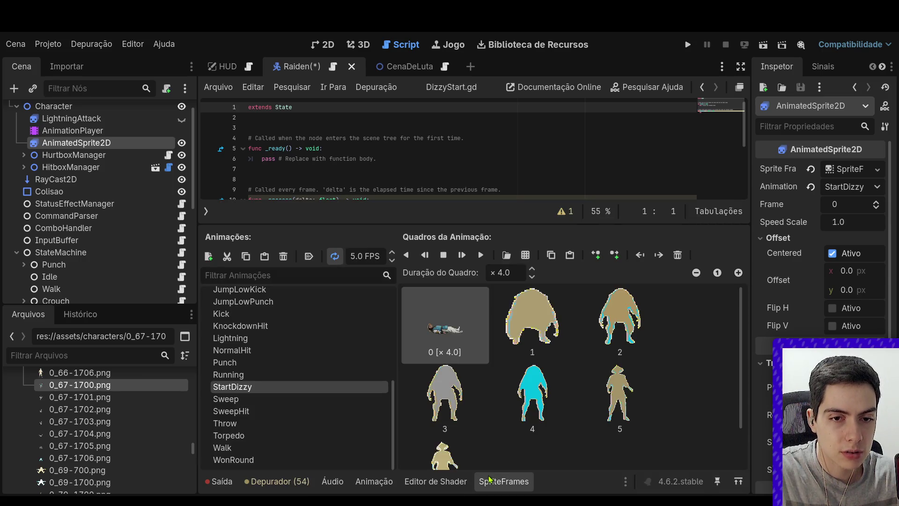
Show the AnimationPlayer timeline in 2D view and scrub the 2.0-second StartDizzy animation to its end
click(71, 119)
click(73, 130)
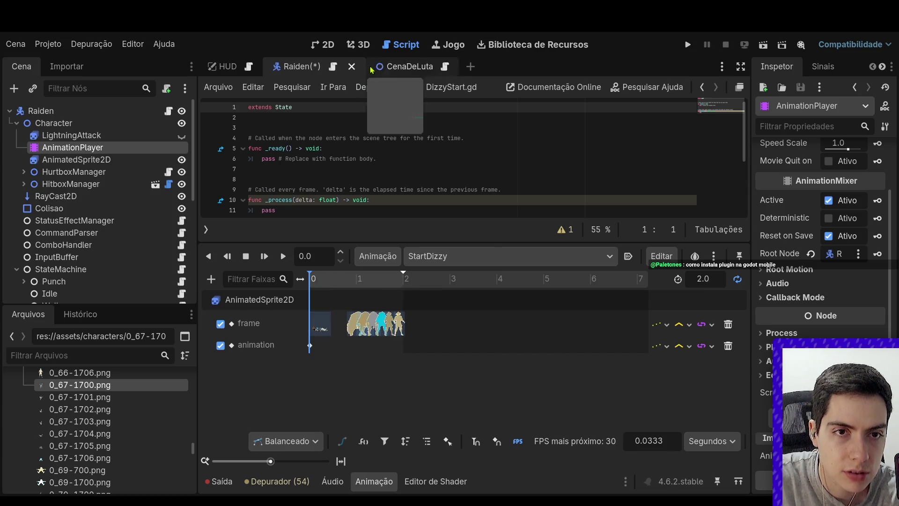
click(324, 44)
scroll(383, 217, up, 4)
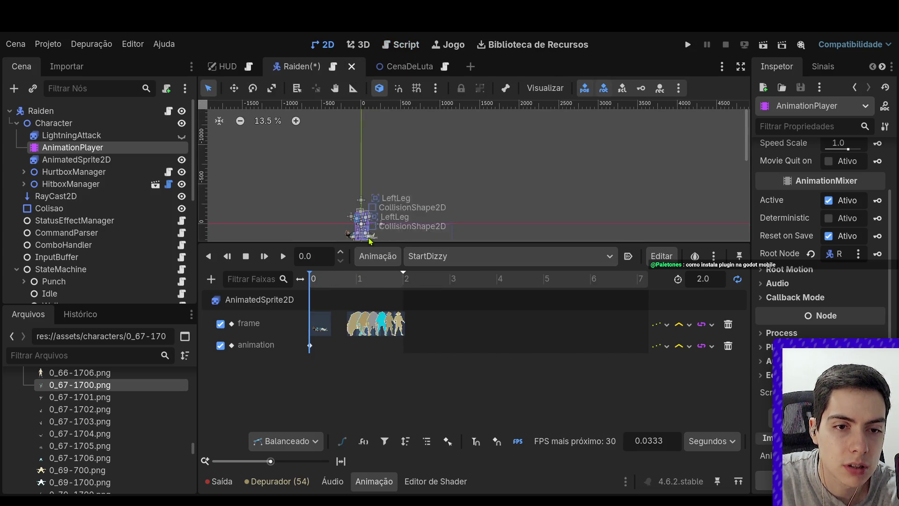
scroll(371, 207, down, 3)
scroll(394, 201, up, 6)
drag(326, 288, 407, 289)
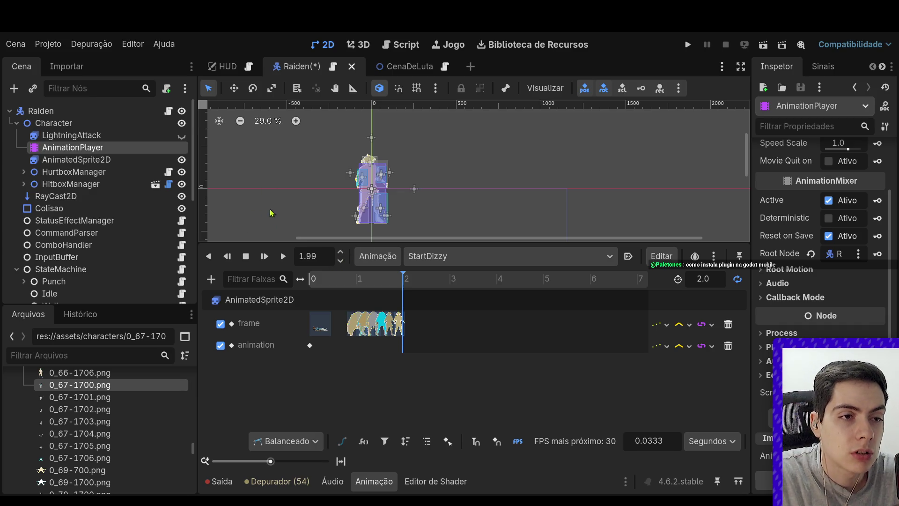
click(77, 160)
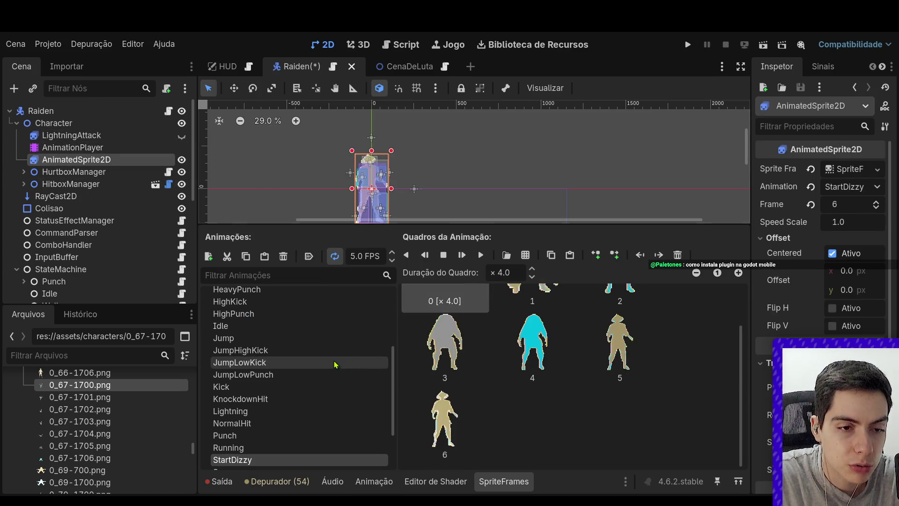
Compare the Idle and Dizzy animations' frames, checking Dizzy's frame 4
scroll(323, 352, up, 5)
scroll(311, 336, down, 3)
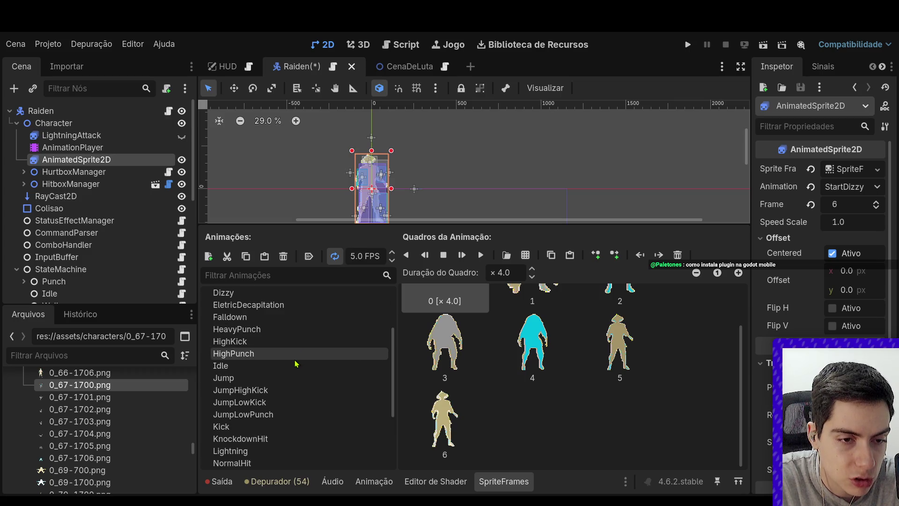
click(296, 365)
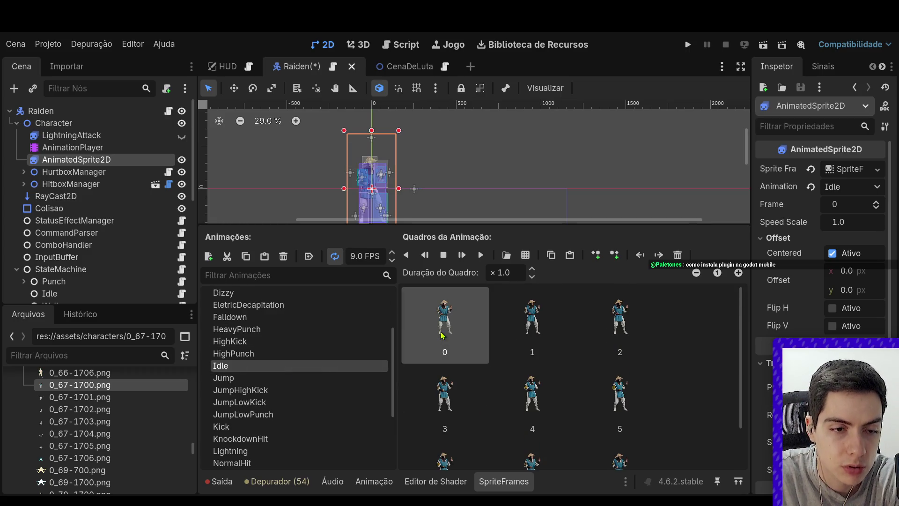
scroll(295, 376, down, 3)
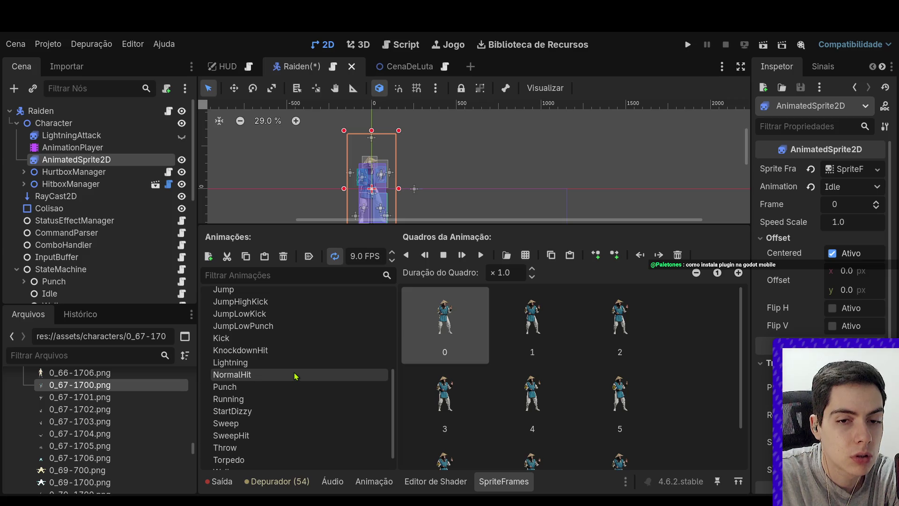
scroll(296, 378, up, 4)
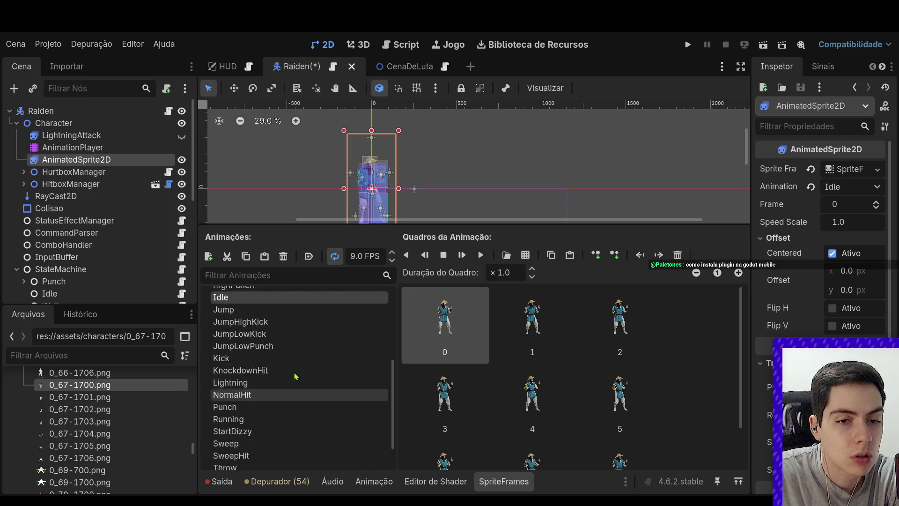
scroll(295, 379, down, 5)
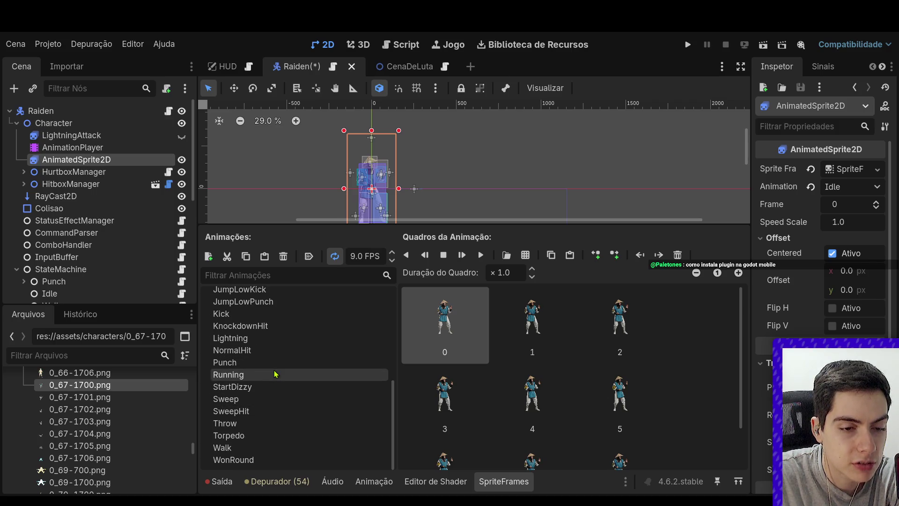
scroll(271, 398, up, 7)
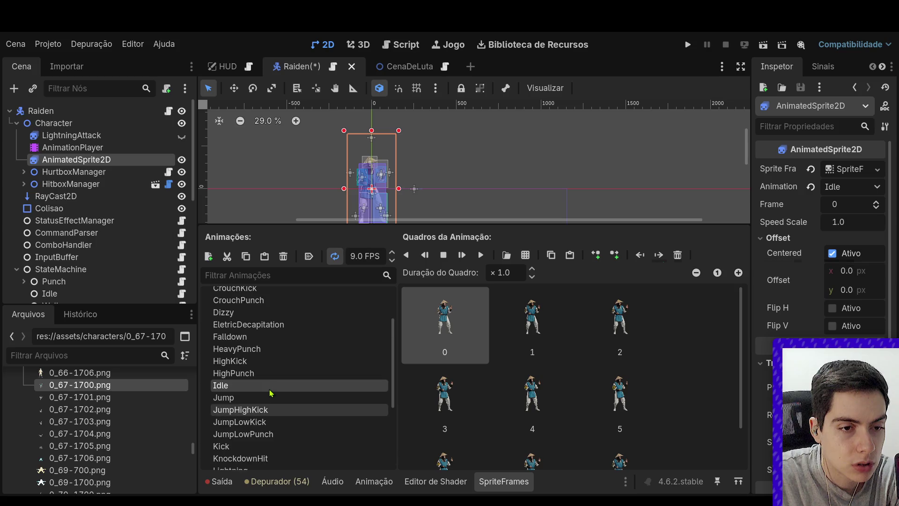
click(268, 378)
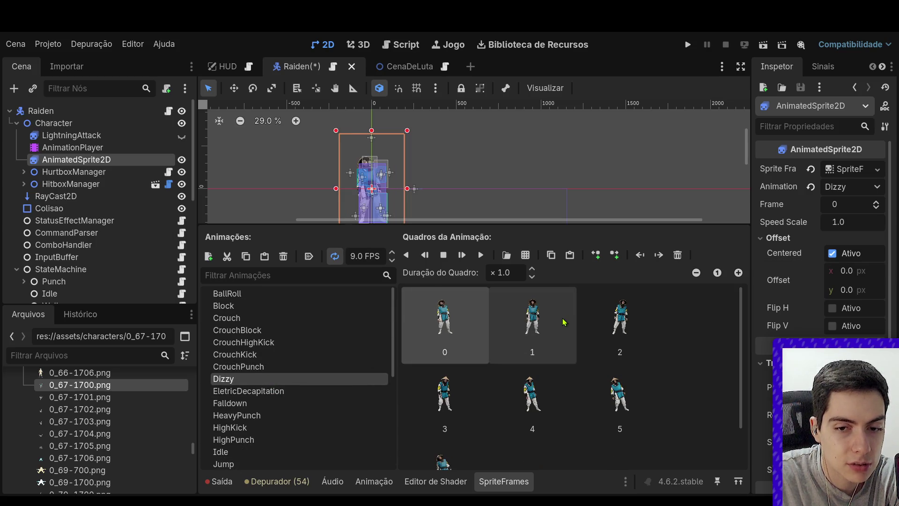
click(539, 413)
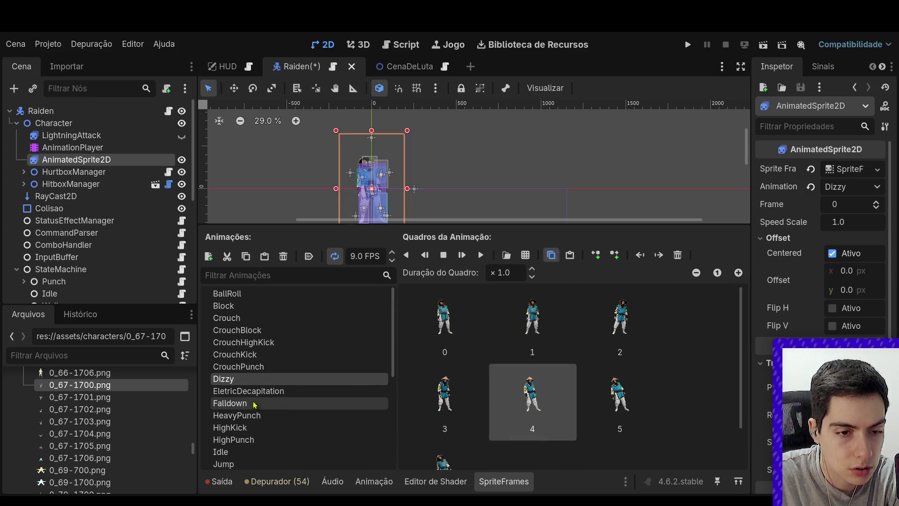
scroll(256, 406, down, 5)
scroll(259, 408, down, 6)
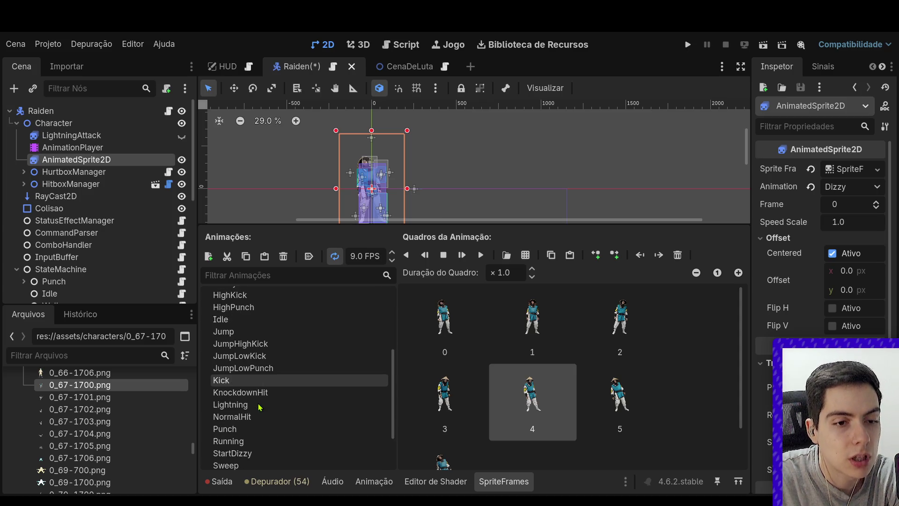
scroll(260, 408, down, 3)
Preview StartDizzy, turn off its Loop, and raise its speed from 5 to 9 FPS
click(264, 415)
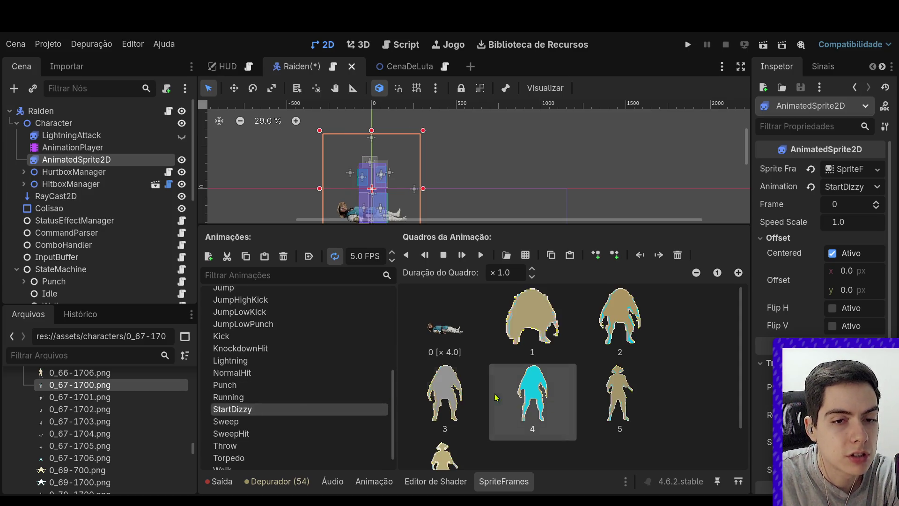
scroll(602, 443, up, 2)
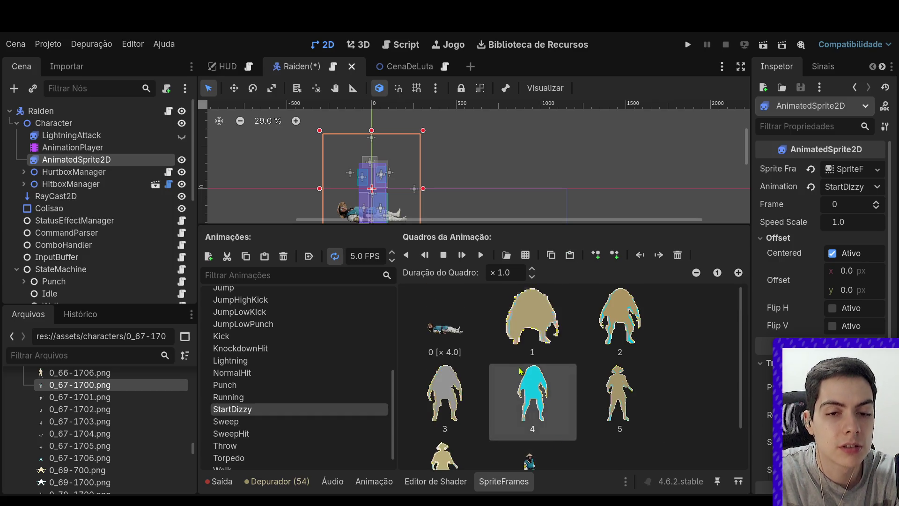
click(445, 328)
scroll(472, 130, down, 1)
click(481, 255)
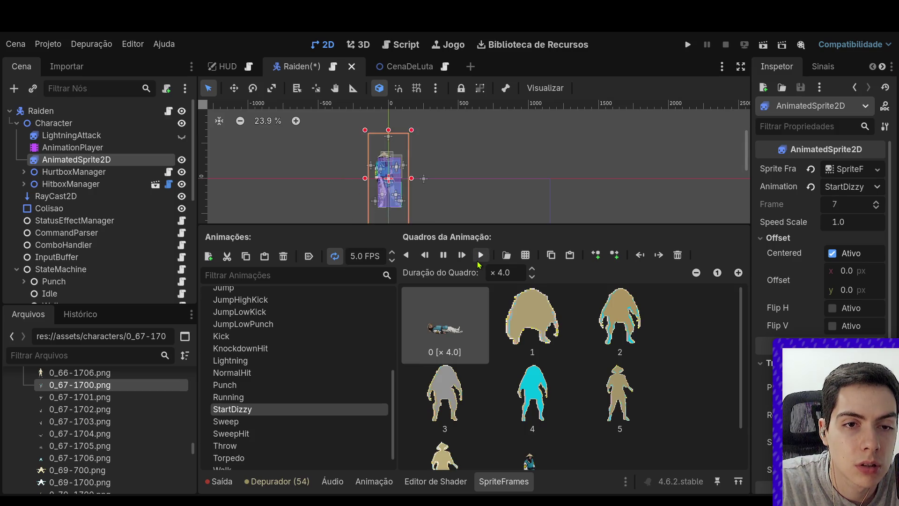
click(336, 257)
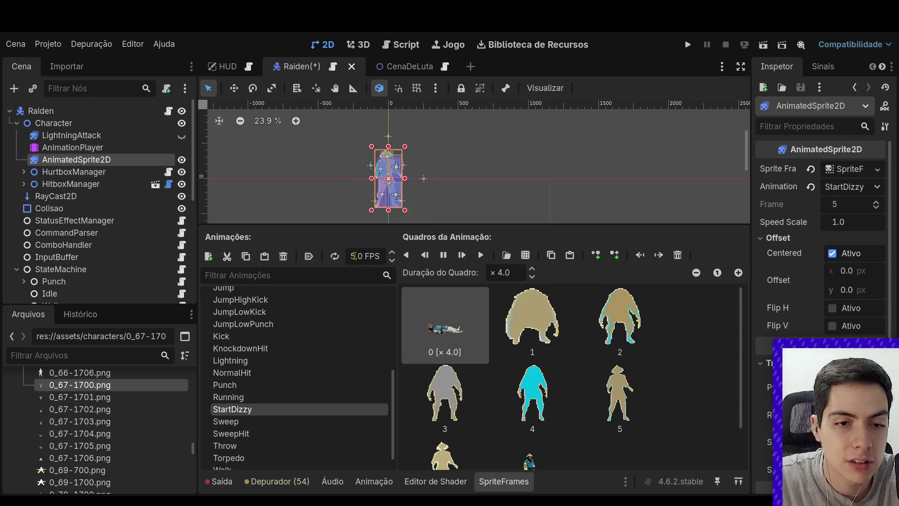
text(9)
key(Return)
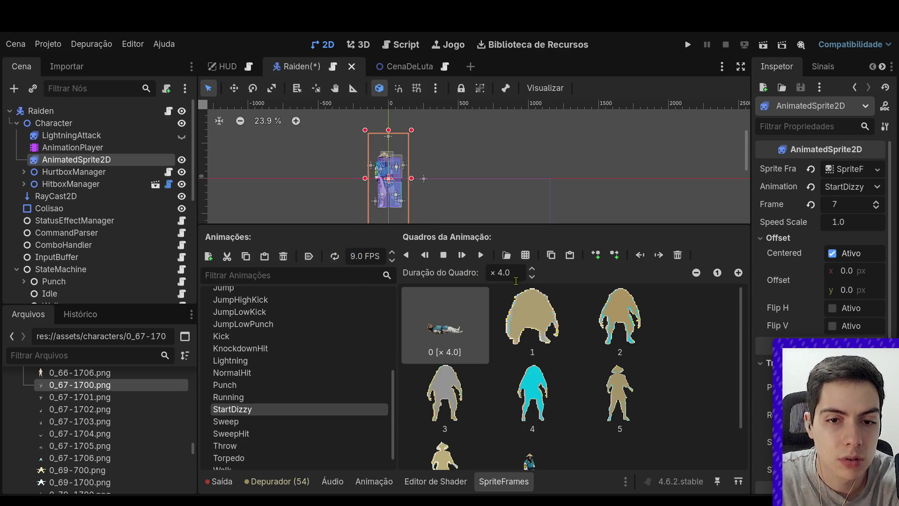
click(482, 257)
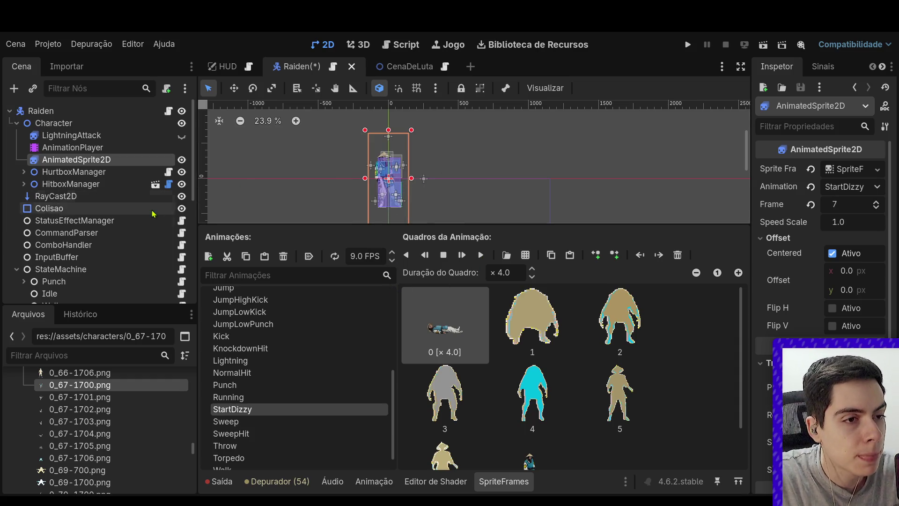
scroll(150, 238, down, 1)
click(73, 123)
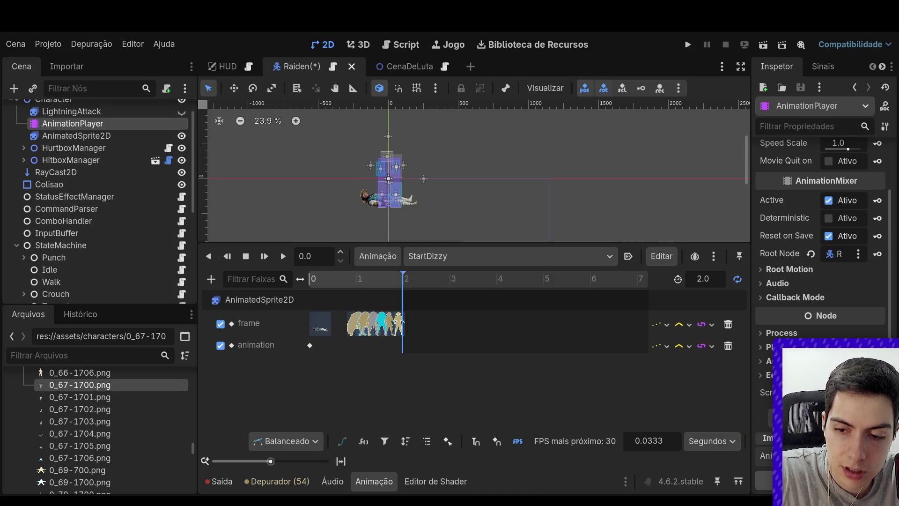
Set StartDizzy's length to 1.222 seconds, move the playhead to the end, and select DizzyStart
key(ctrl+z)
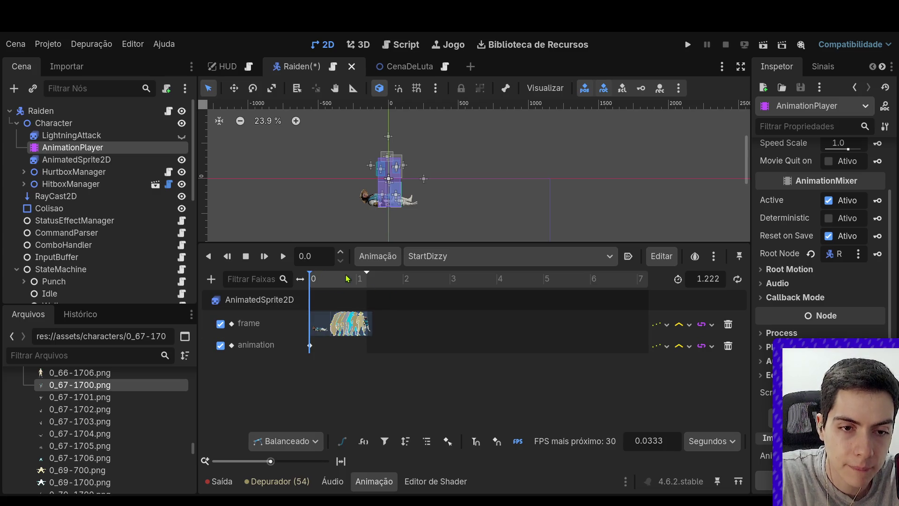
click(368, 279)
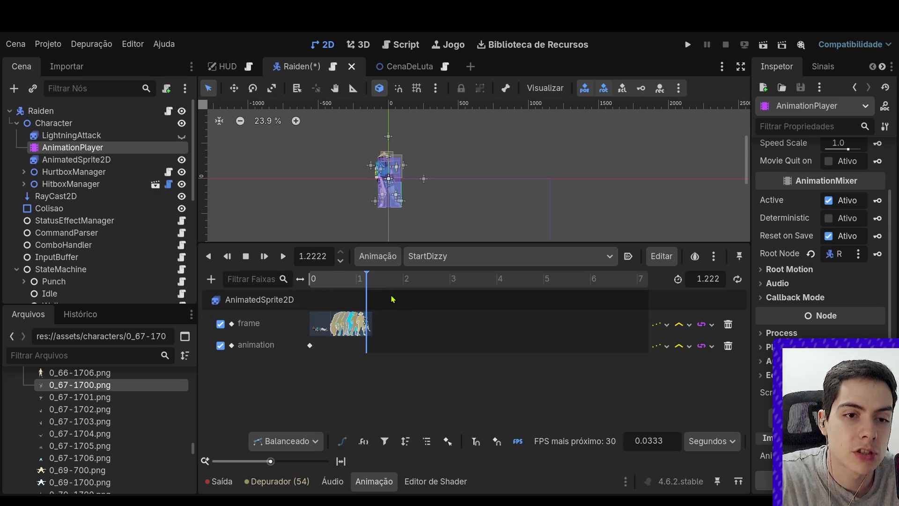
scroll(47, 201, down, 10)
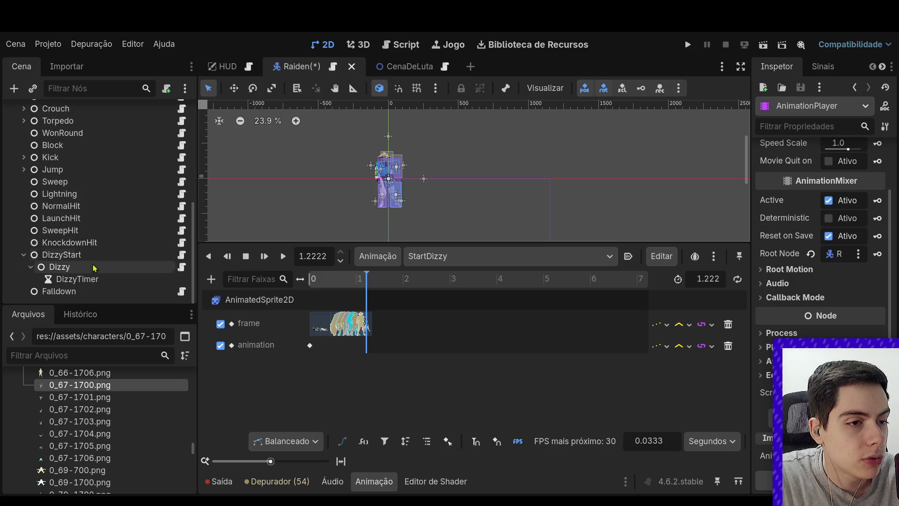
click(86, 259)
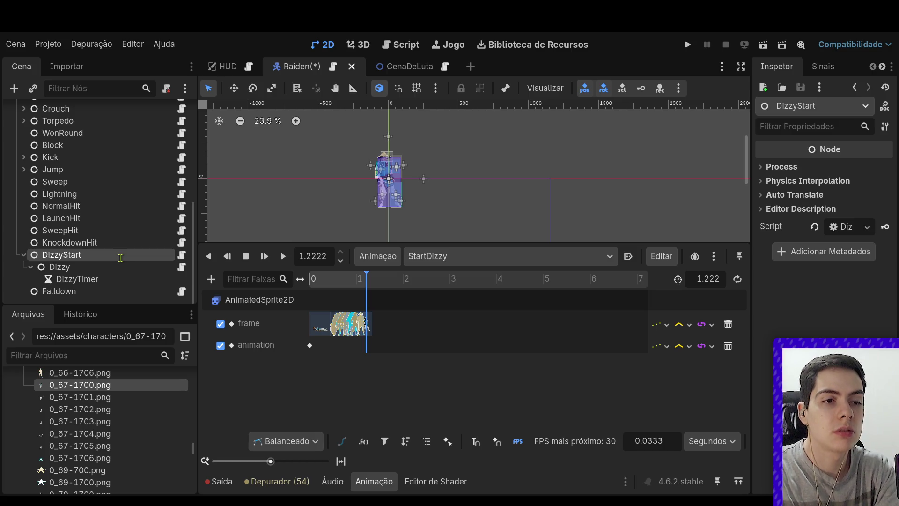
Rename the state to StartDizzy, open its script, and delete the placeholder _ready and _process functions
text(StartDizzy)
key(Return)
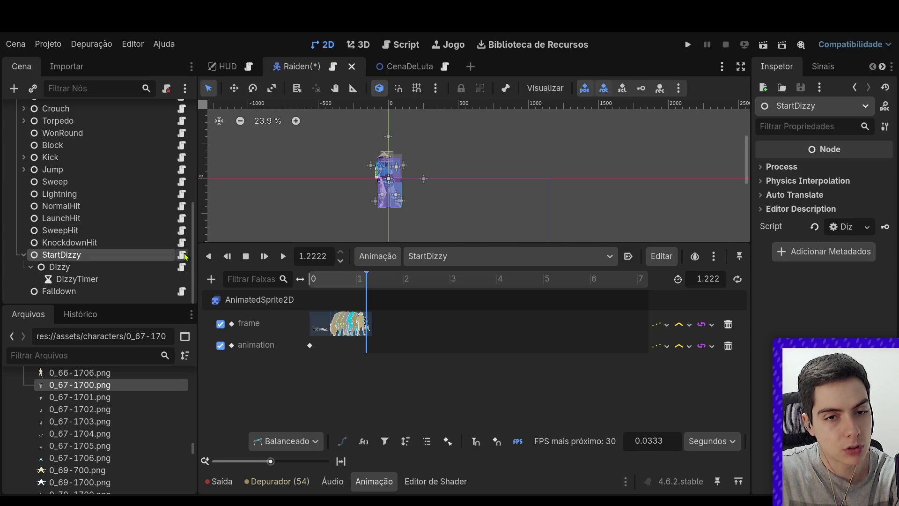
click(182, 255)
drag(303, 215, 240, 138)
key(BackSpace)
Write an _enter function that calls request_animation()
text(func _e)
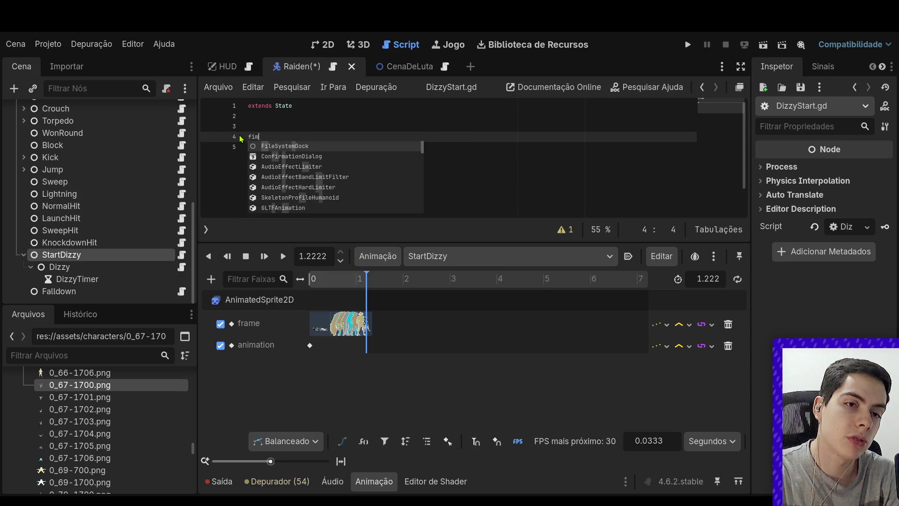
text(n)
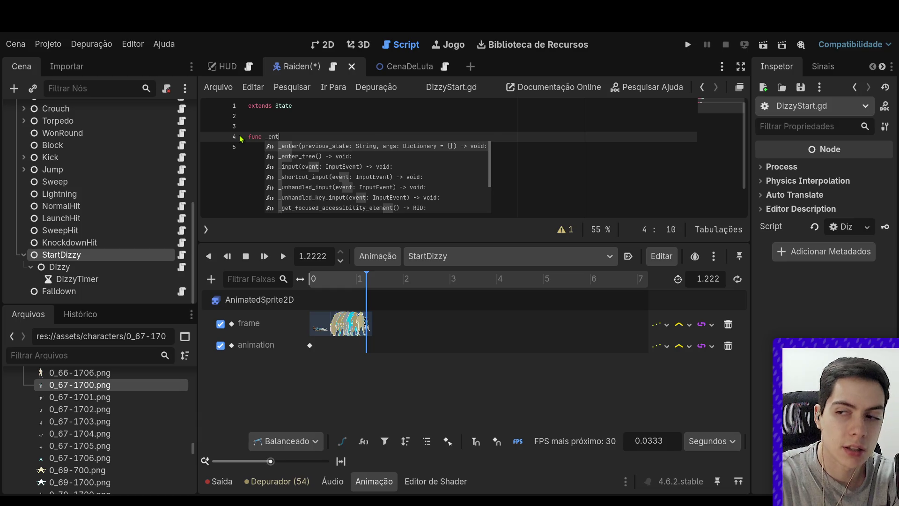
key(Return)
key(Return)
text(equ)
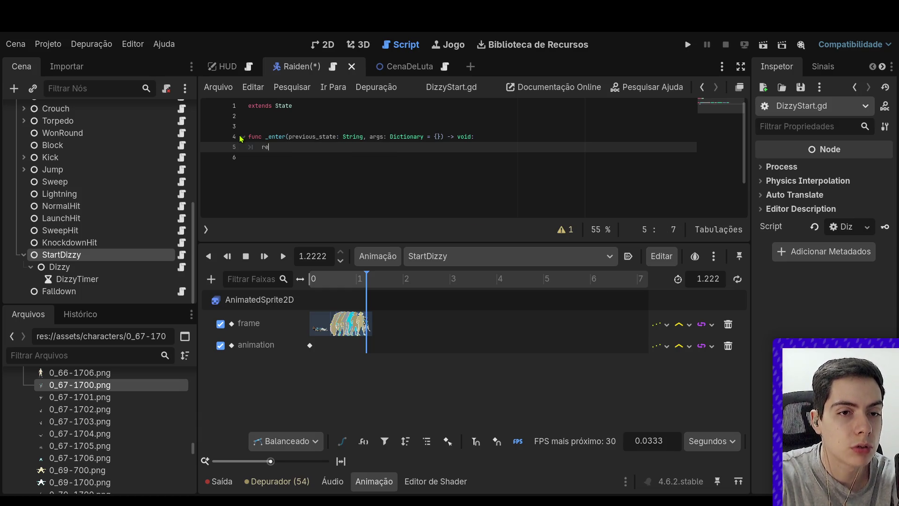
key(Return)
key(Return)
key(Return)
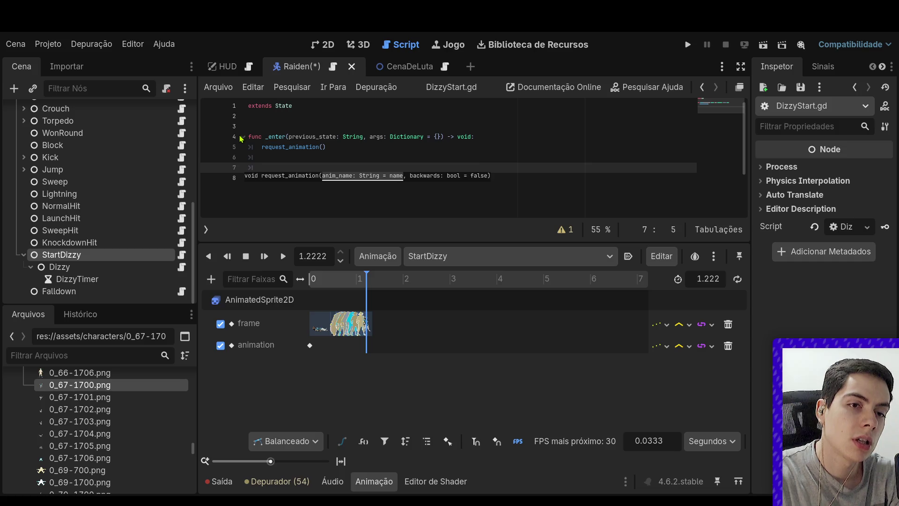
Add _animation_finished calling request_transition("Dizzy") and save DizzyStart.gd
key(BackSpace)
text(func _ani)
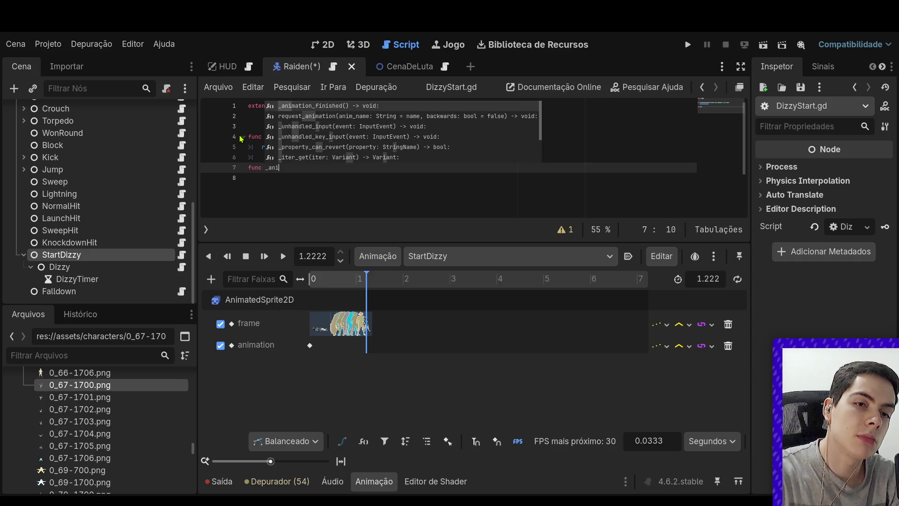
key(Return)
key(Return)
text(request)
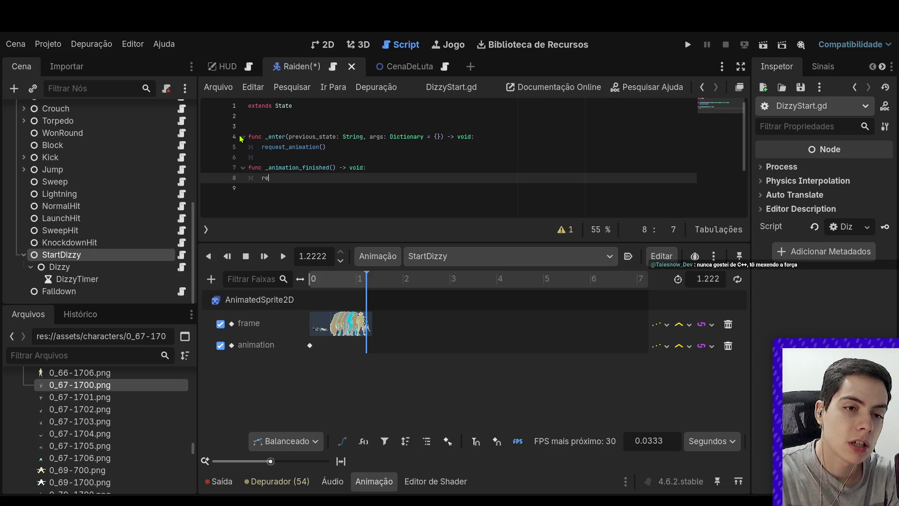
key(Return)
text(")
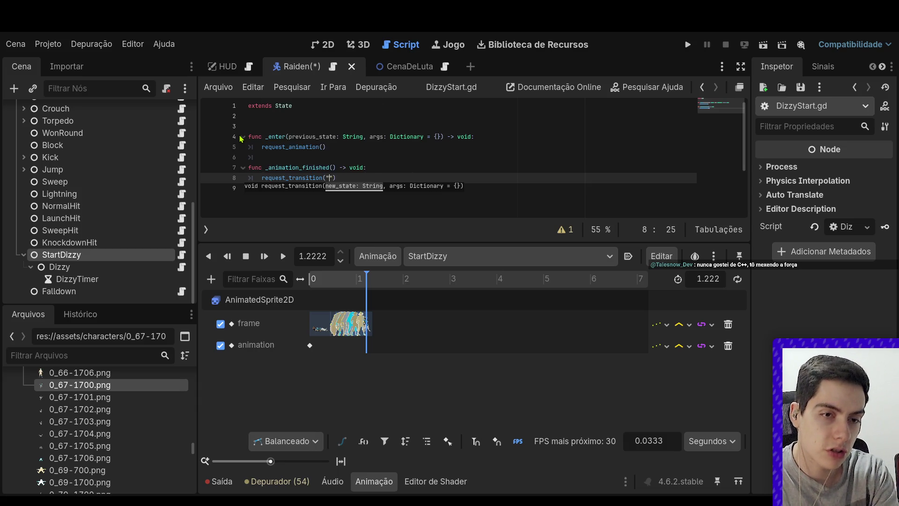
text(Dizzy)
key(ctrl+s)
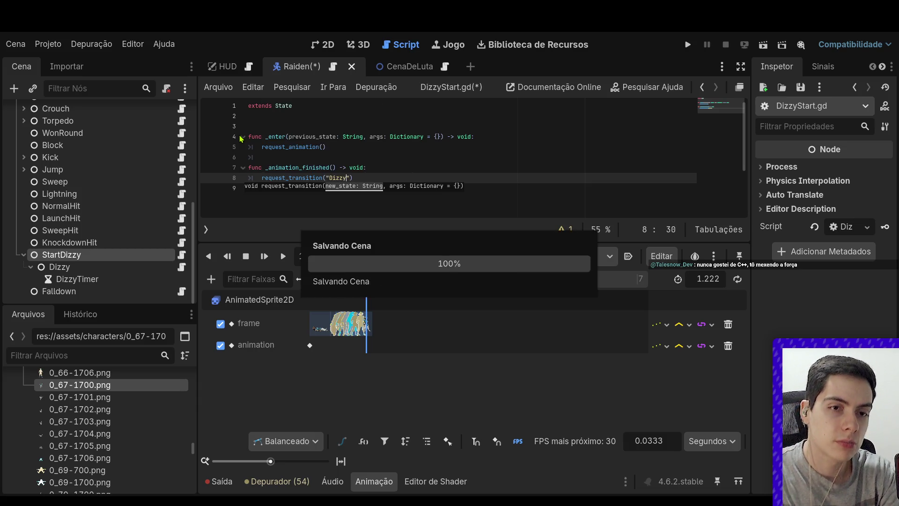
key(Up)
key(Up)
key(Up)
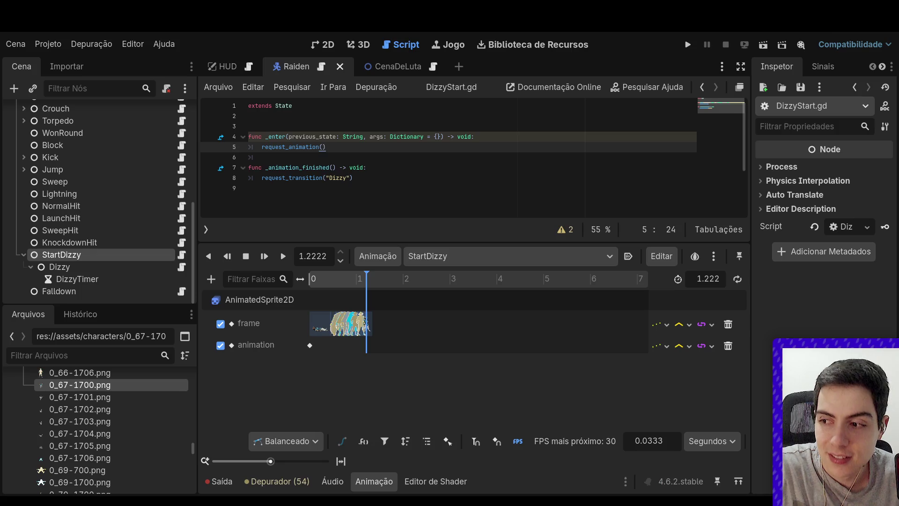
Collapse the Animação panel, delete the empty line 3 above _enter, and save DizzyStart.gd
scroll(429, 181, down, 1)
scroll(428, 180, up, 1)
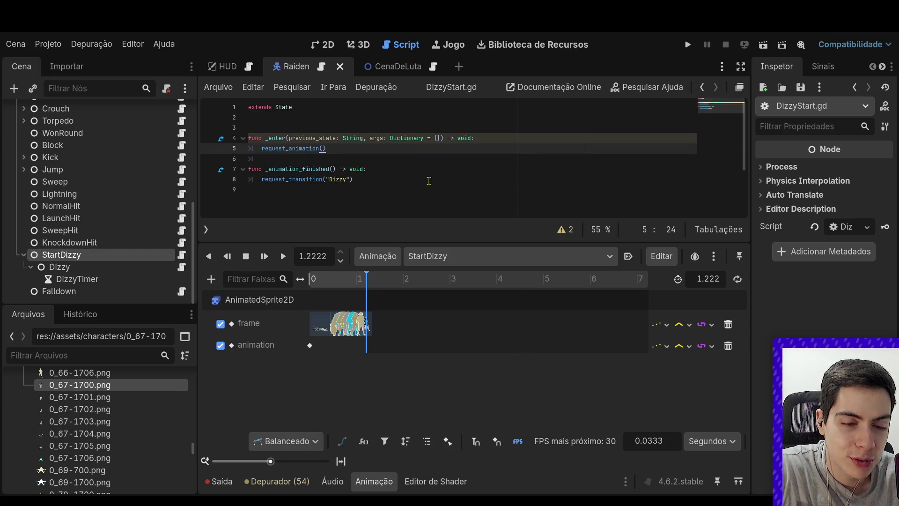
click(381, 483)
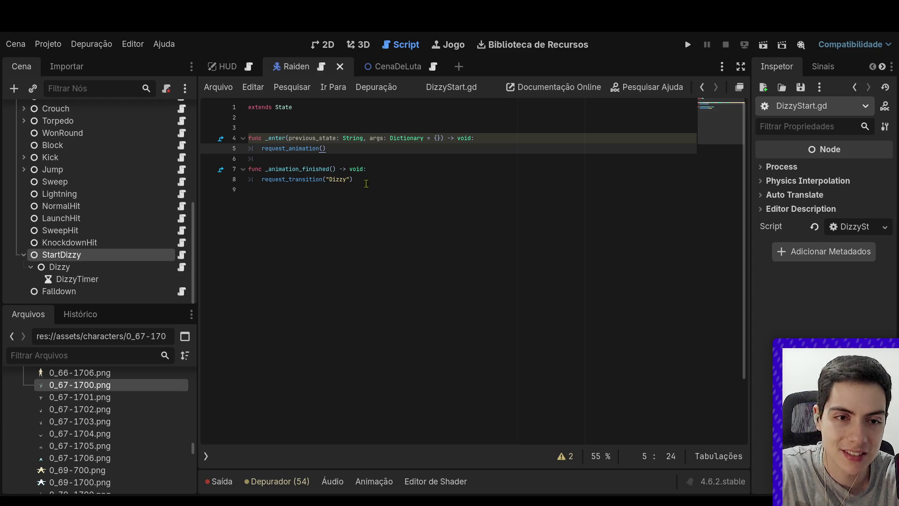
scroll(359, 184, up, 5)
scroll(359, 184, down, 2)
click(328, 153)
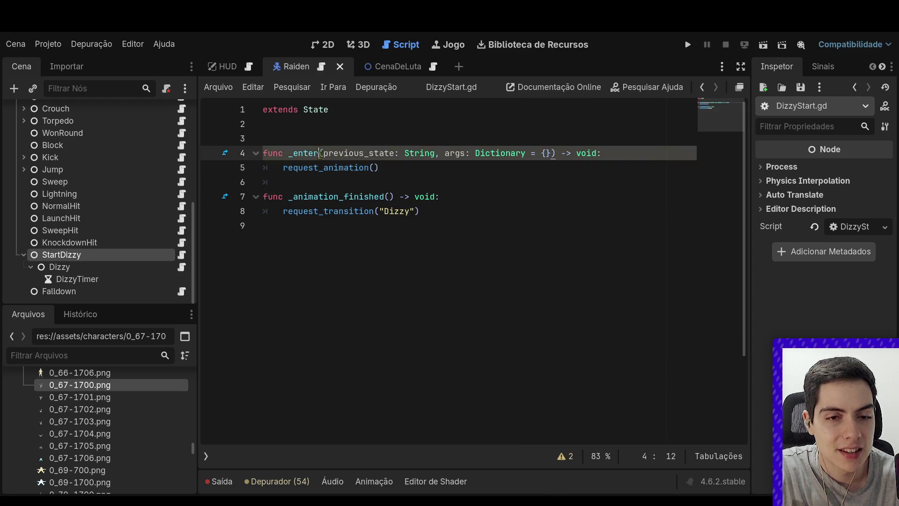
click(388, 137)
key(BackSpace)
key(ctrl+s)
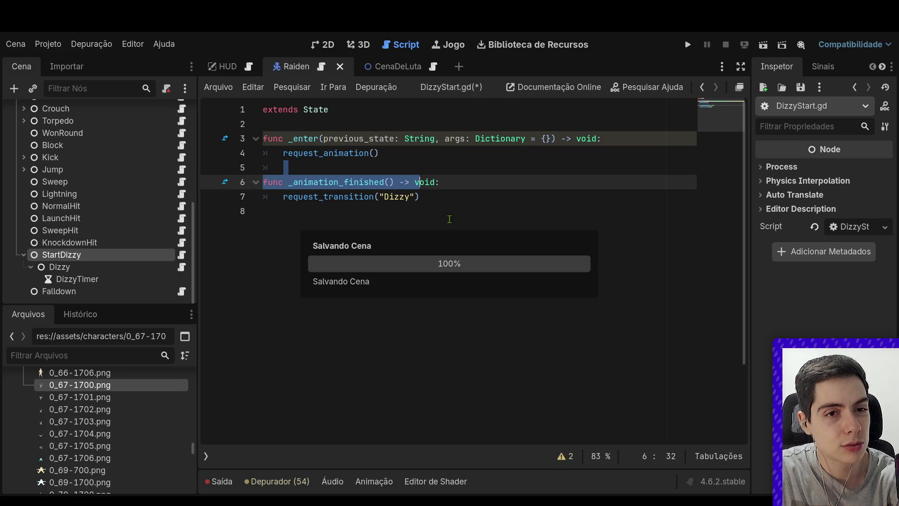
click(466, 204)
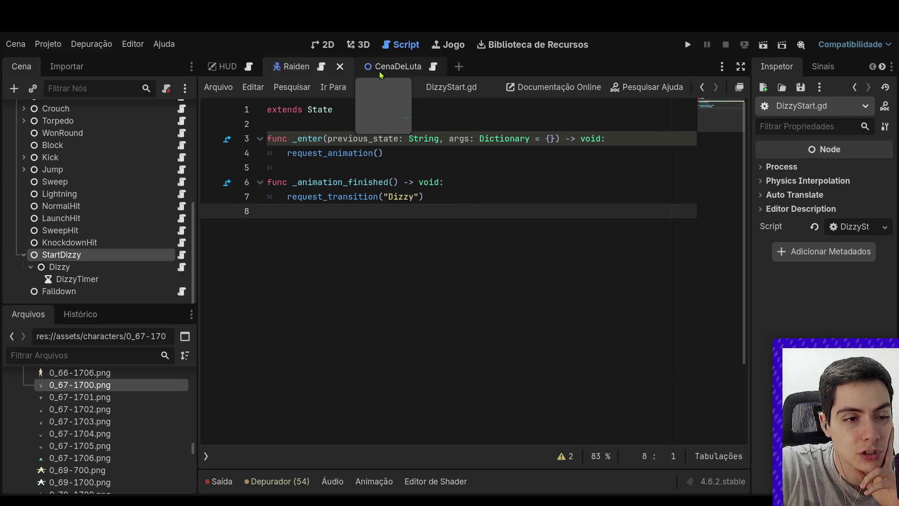
scroll(161, 147, up, 10)
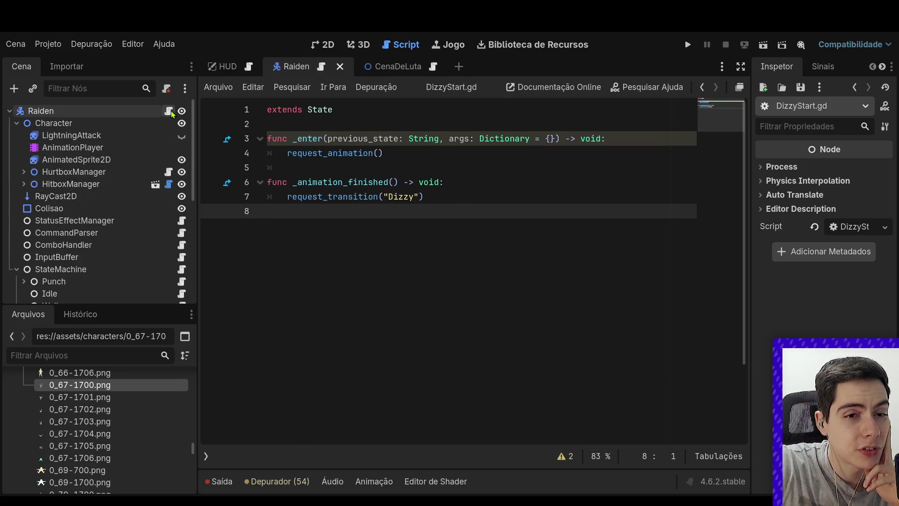
Open Raiden's Player.gd and read through it down to the Movement region functions
click(169, 112)
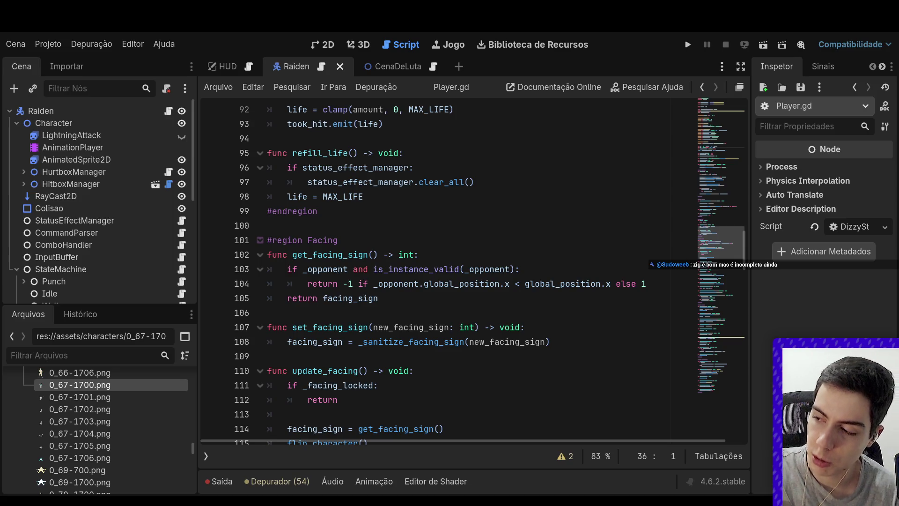
click(563, 313)
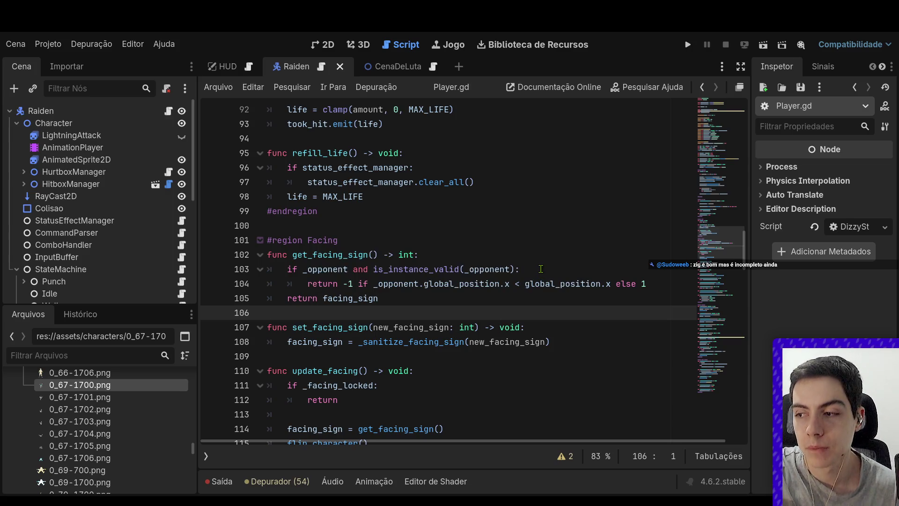
scroll(542, 266, up, 14)
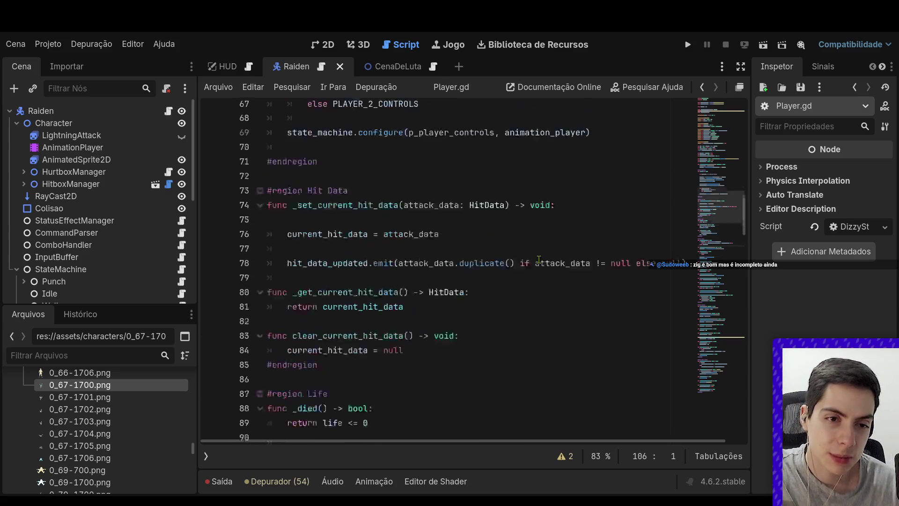
scroll(540, 259, up, 11)
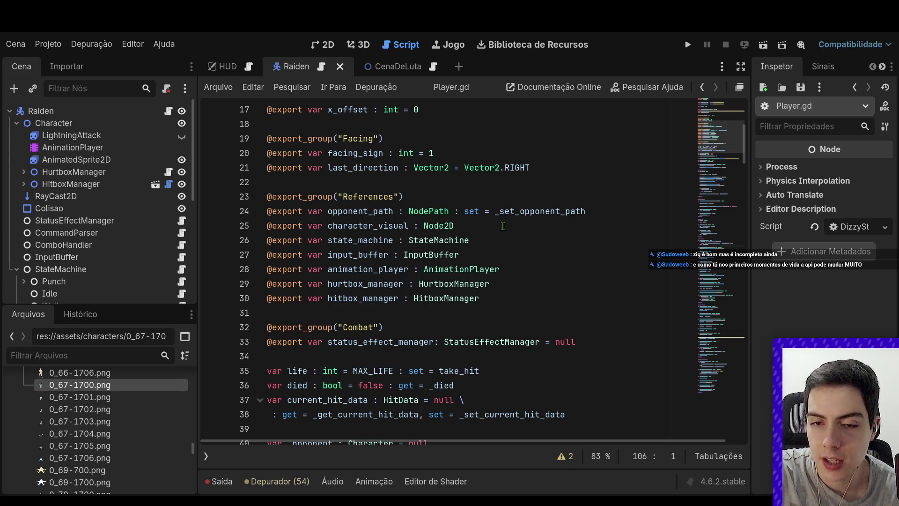
scroll(512, 233, down, 3)
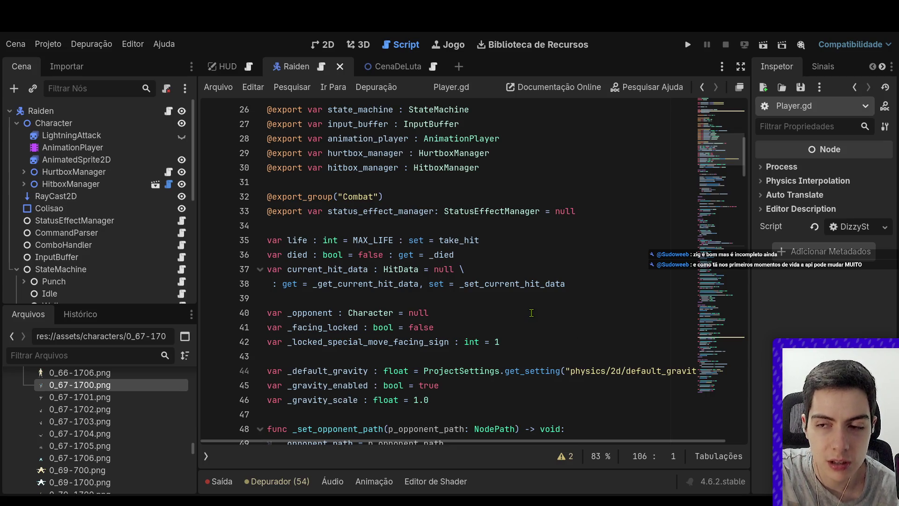
scroll(531, 312, down, 3)
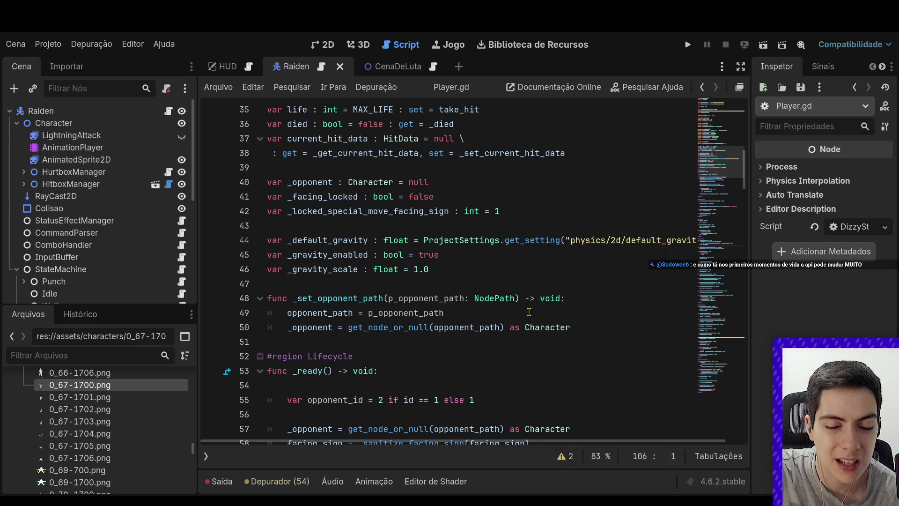
scroll(448, 334, down, 5)
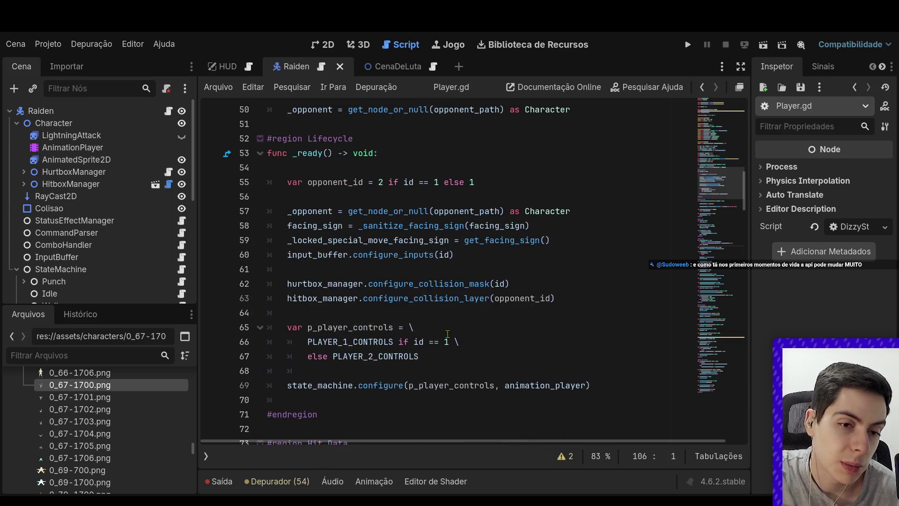
scroll(448, 334, down, 5)
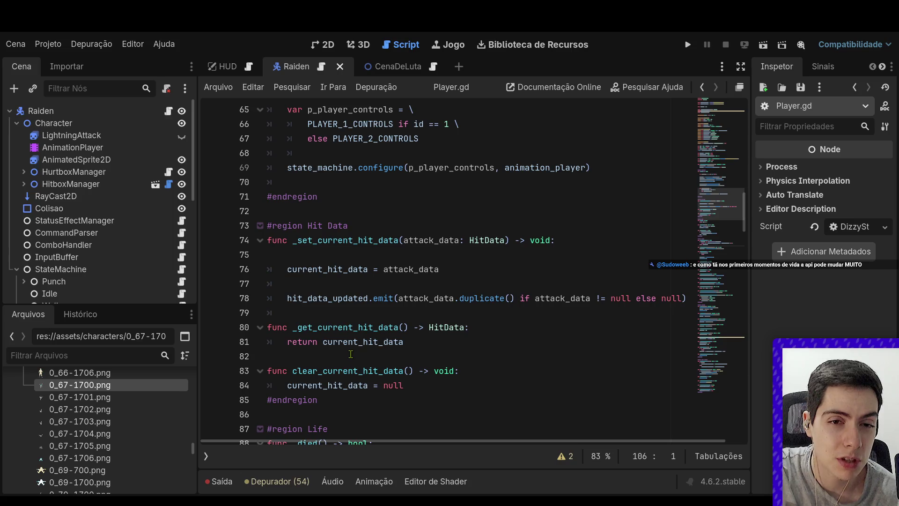
scroll(357, 334, up, 3)
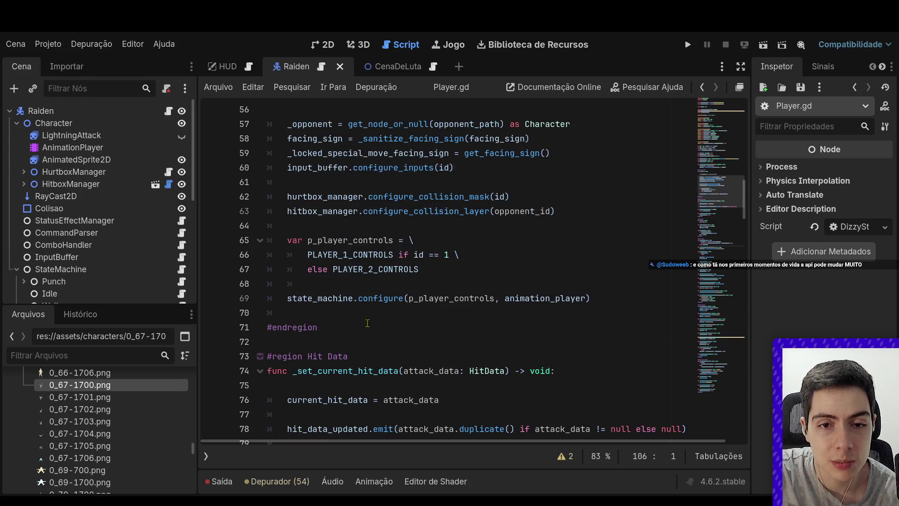
scroll(388, 310, down, 4)
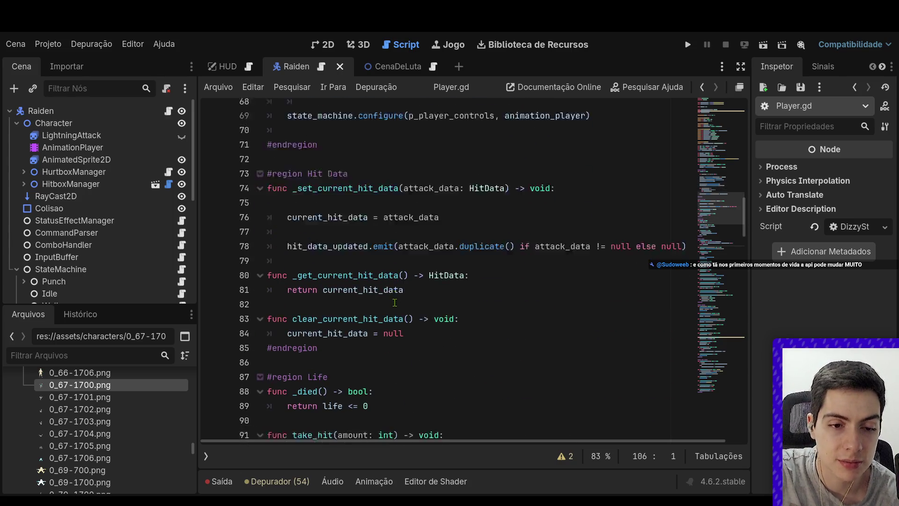
scroll(394, 303, down, 20)
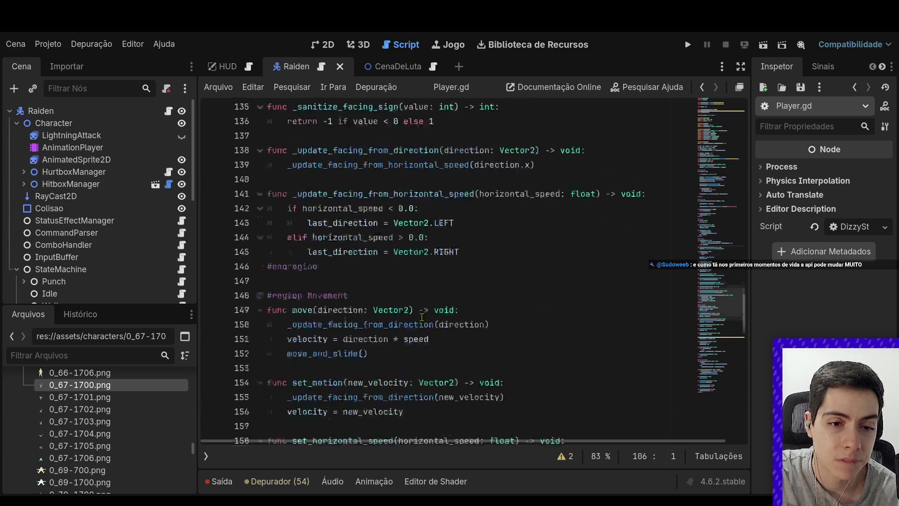
scroll(422, 317, down, 20)
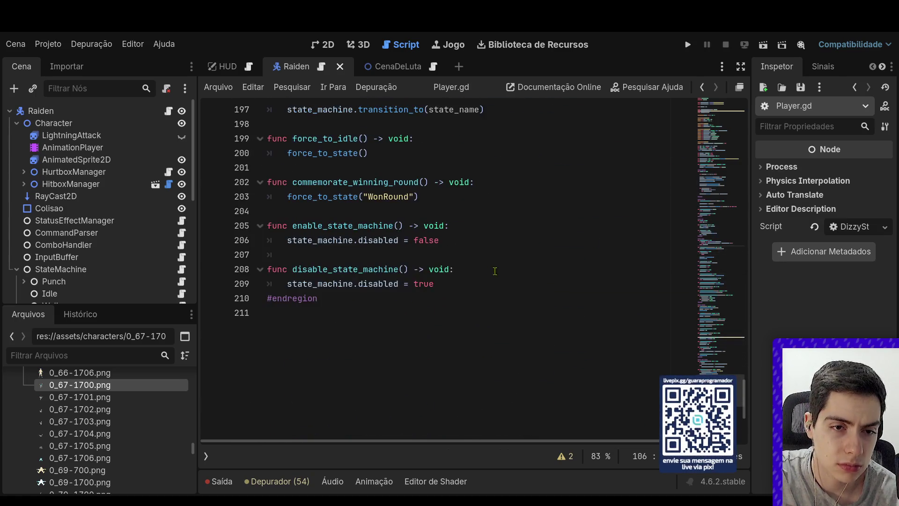
Add a start_dizzy() -> void function calling force_to_state("StartDizzy") after the WonRound line
click(495, 278)
scroll(495, 277, up, 2)
click(473, 276)
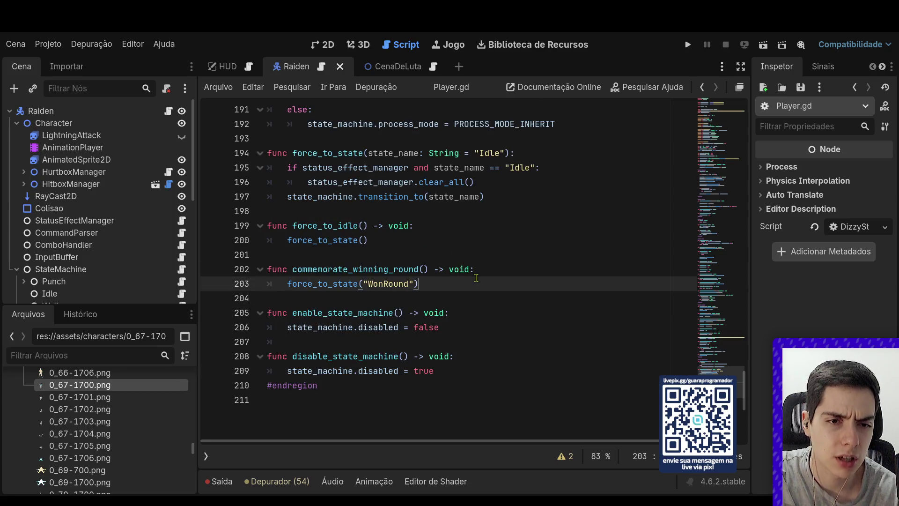
key(Return)
key(Return)
text(fu)
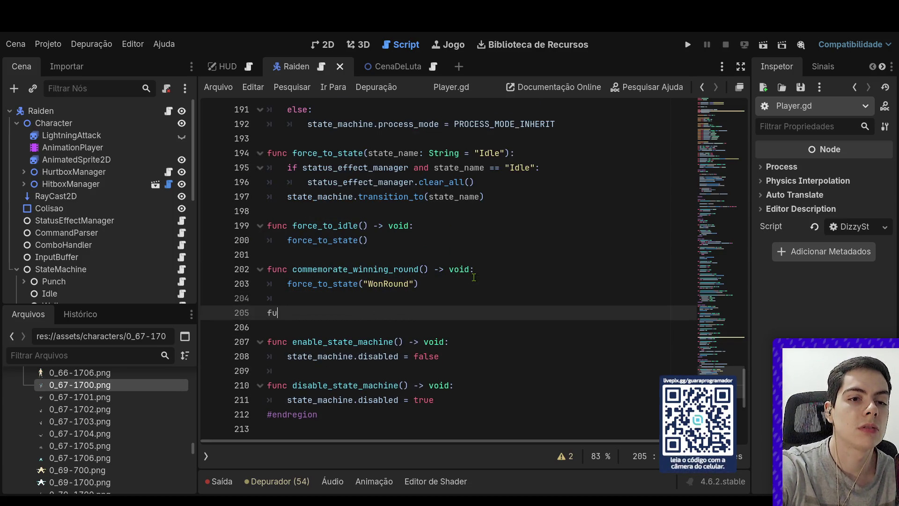
text(nc start_Di)
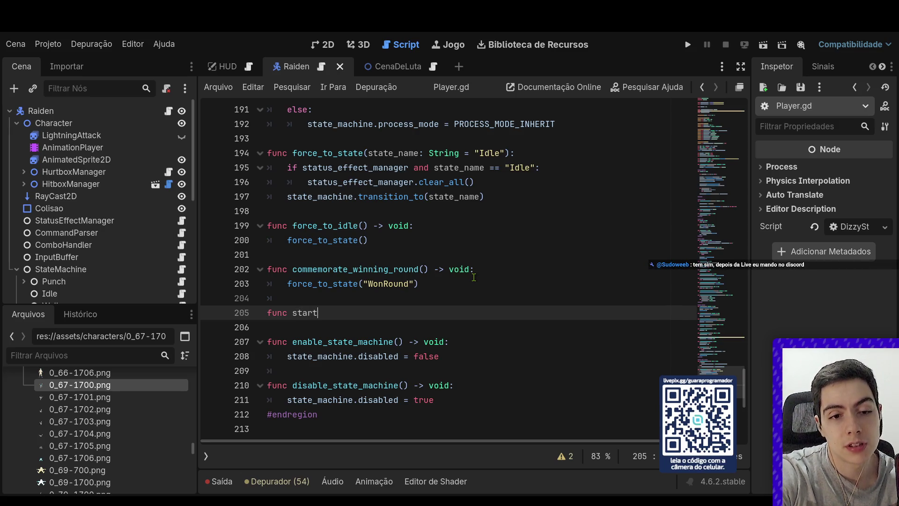
key(BackSpace)
key(BackSpace)
text(diz)
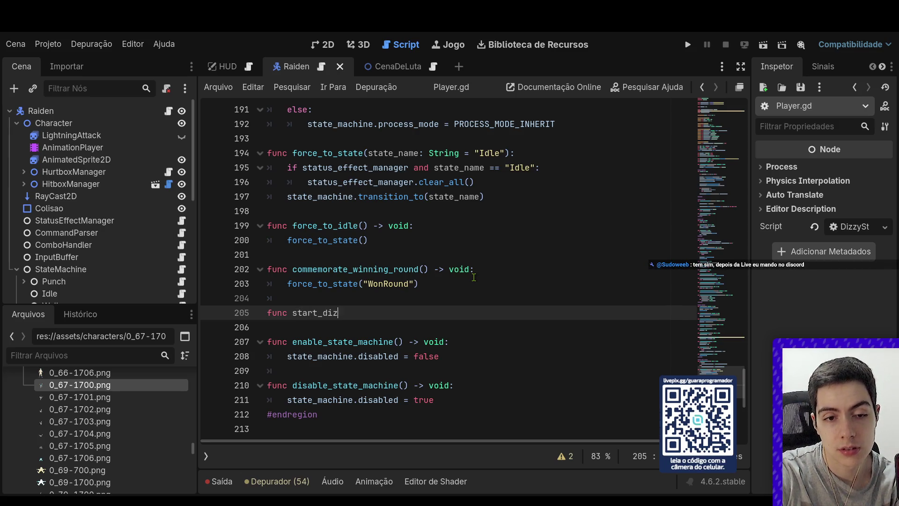
text(zy() -)
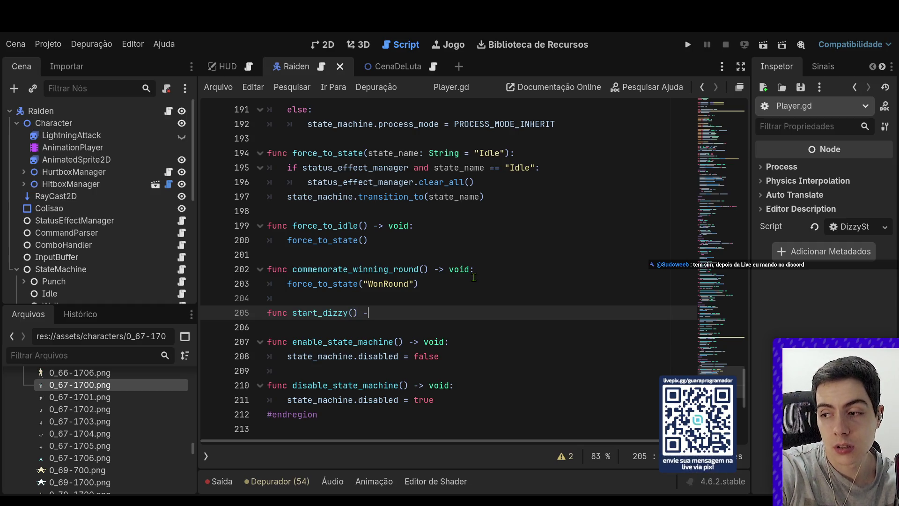
text(> void:)
key(Return)
text(force_to_state(")
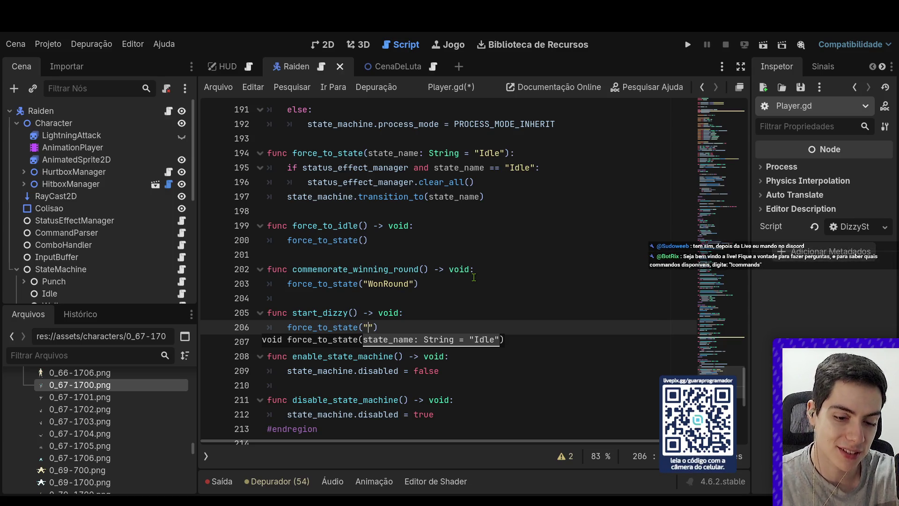
text(StartD)
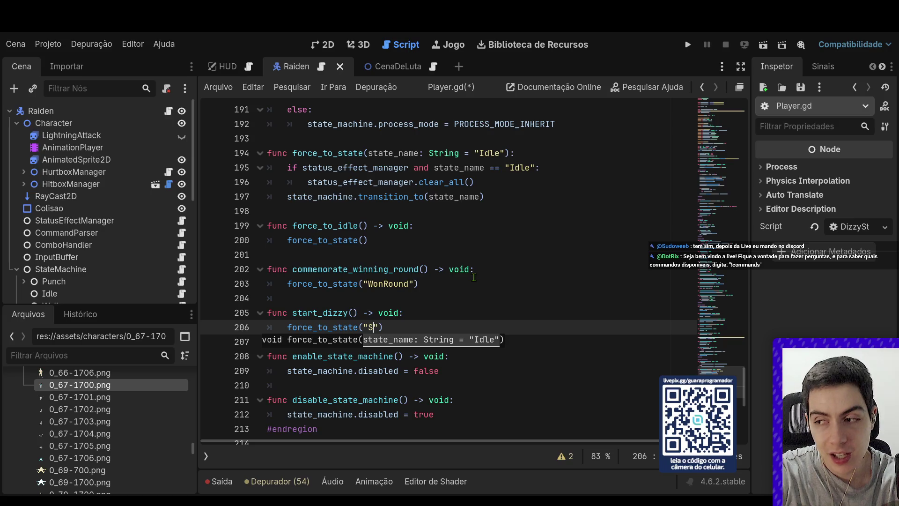
text(izzy)
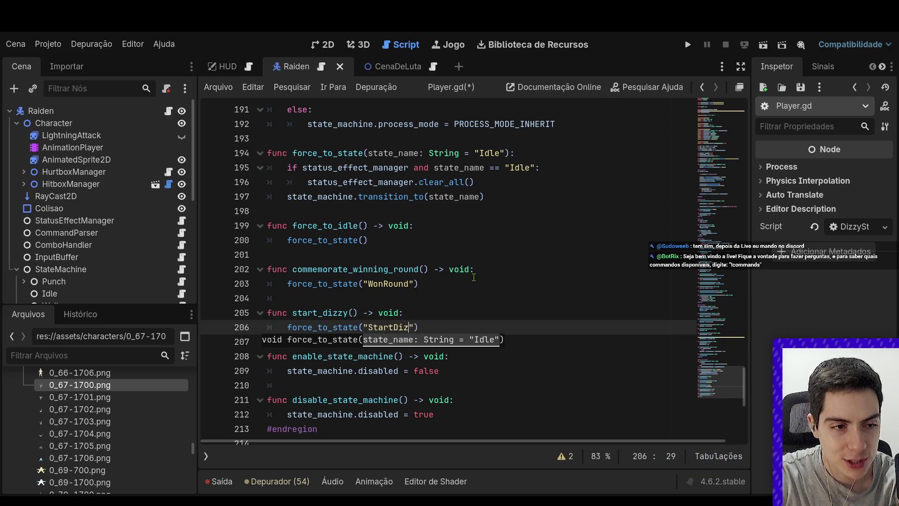
Save Player.gd, select the start_dizzy name, and switch to the fight scene's FightScene.gd
scroll(95, 218, down, 8)
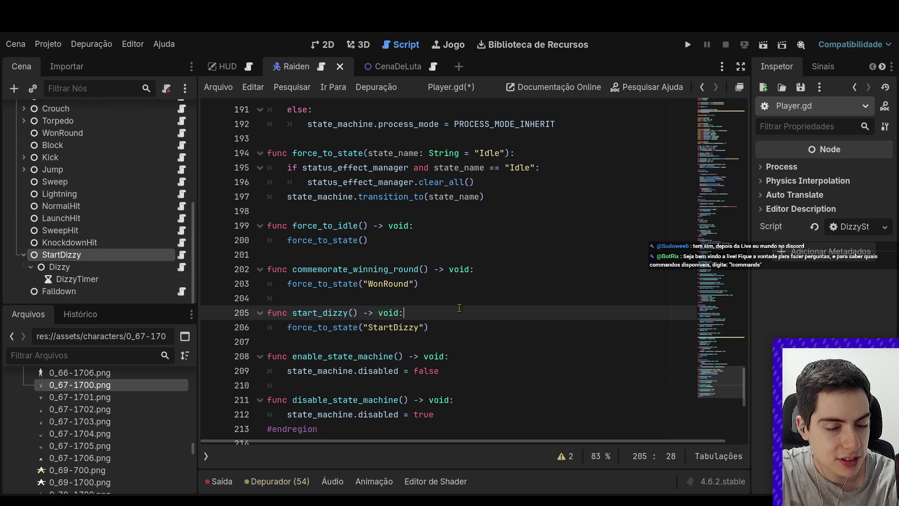
key(ctrl+s)
click(396, 345)
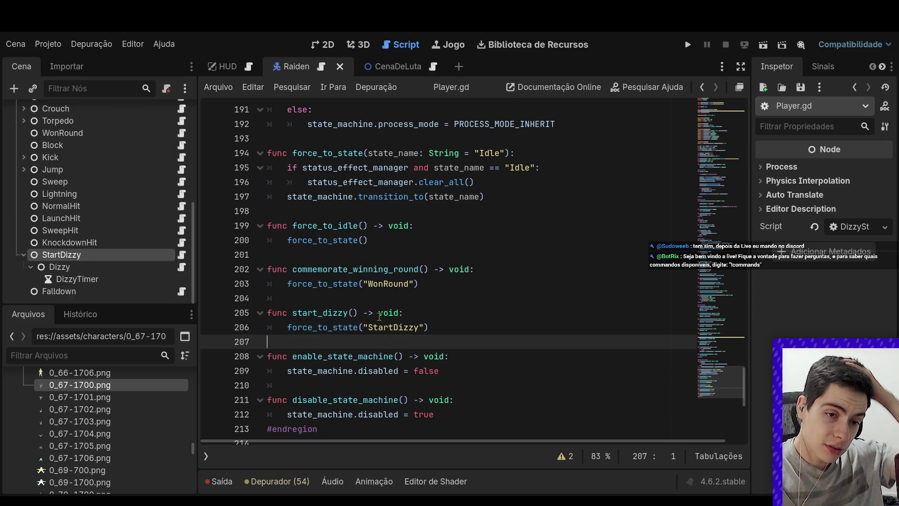
drag(359, 313, 296, 311)
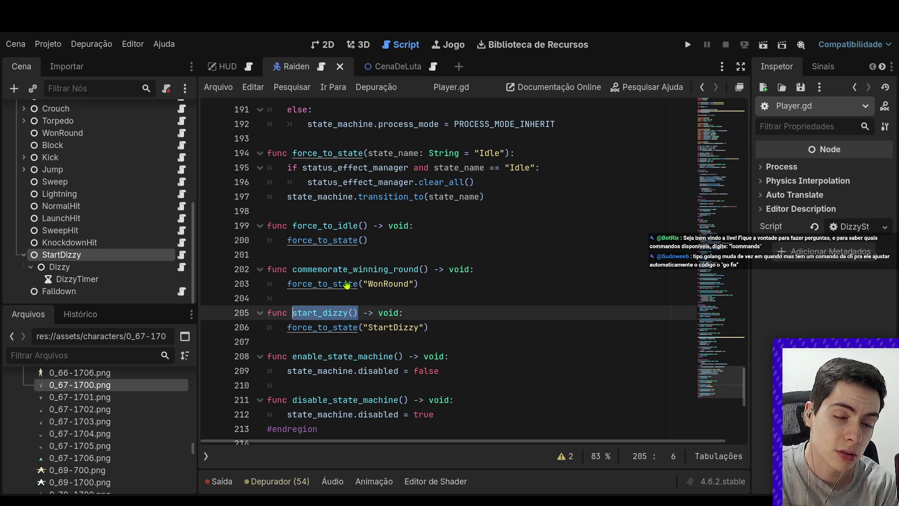
click(379, 66)
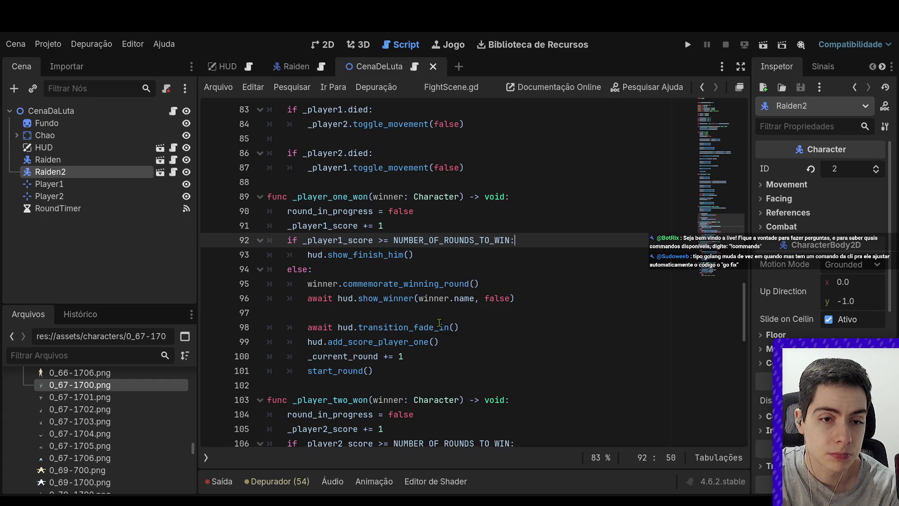
Add blank lines inside player one's win check, trim the extra one, and save FightScene.gd
key(Return)
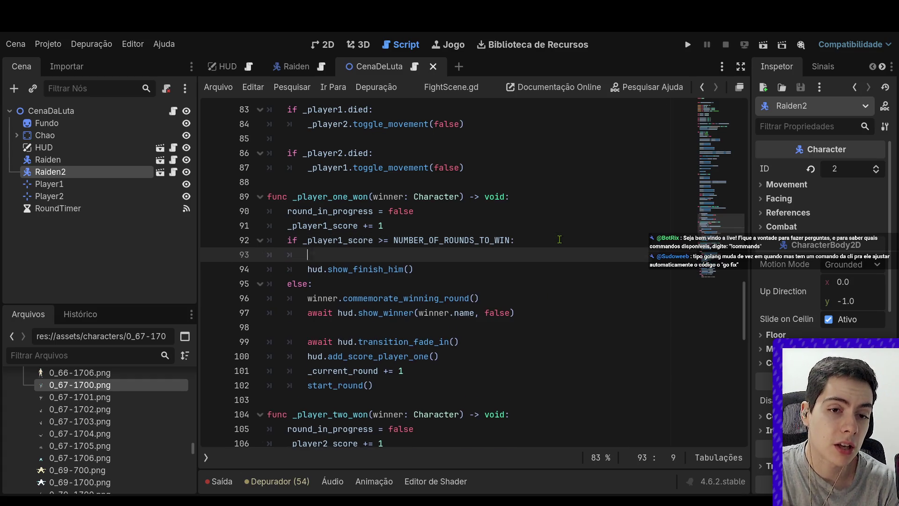
key(Return)
key(Up)
key(Return)
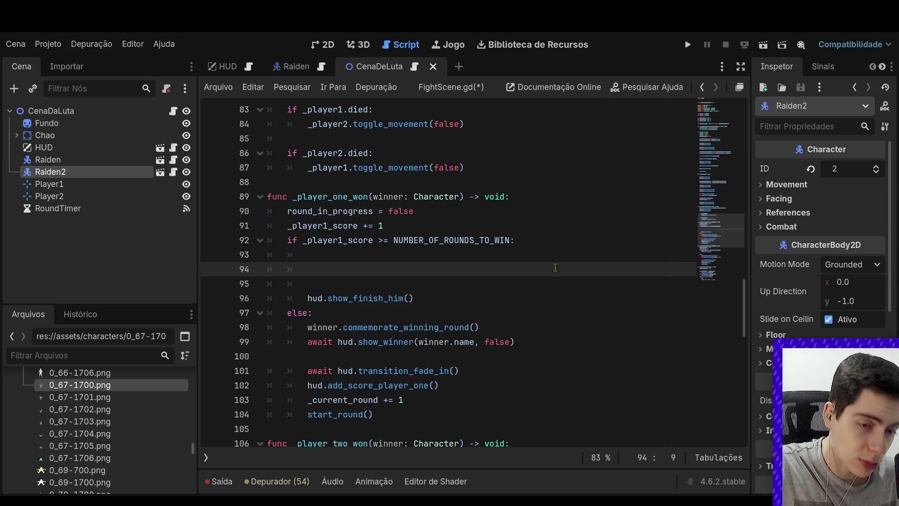
click(497, 261)
click(498, 272)
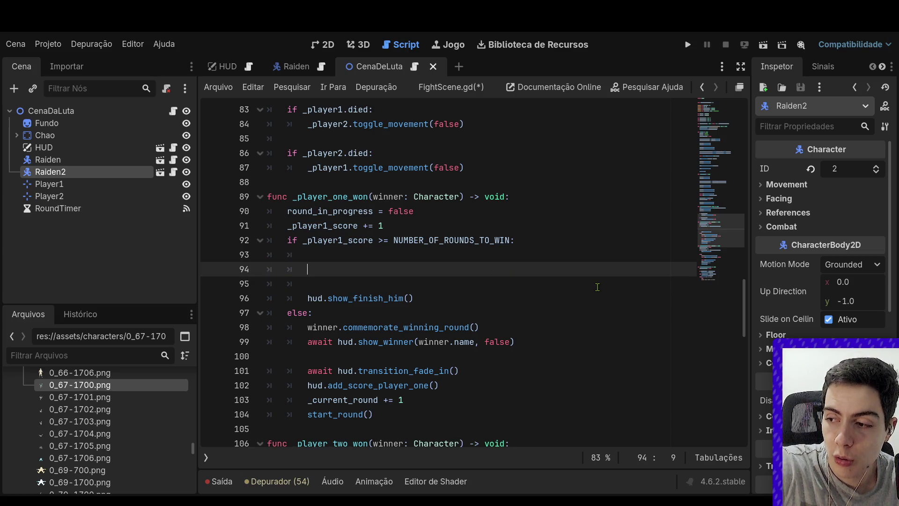
key(BackSpace)
key(BackSpace)
key(BackSpace)
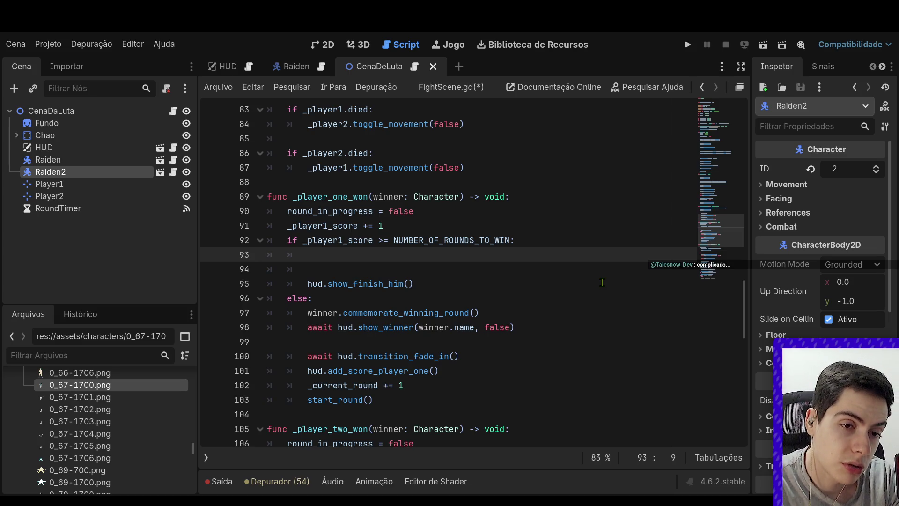
text(pla)
key(BackSpace)
key(BackSpace)
key(BackSpace)
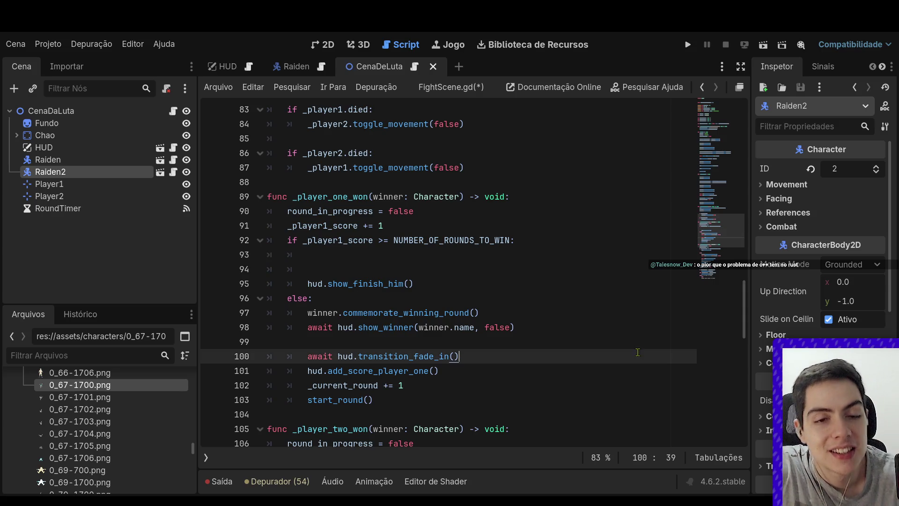
drag(515, 254, 519, 264)
click(519, 266)
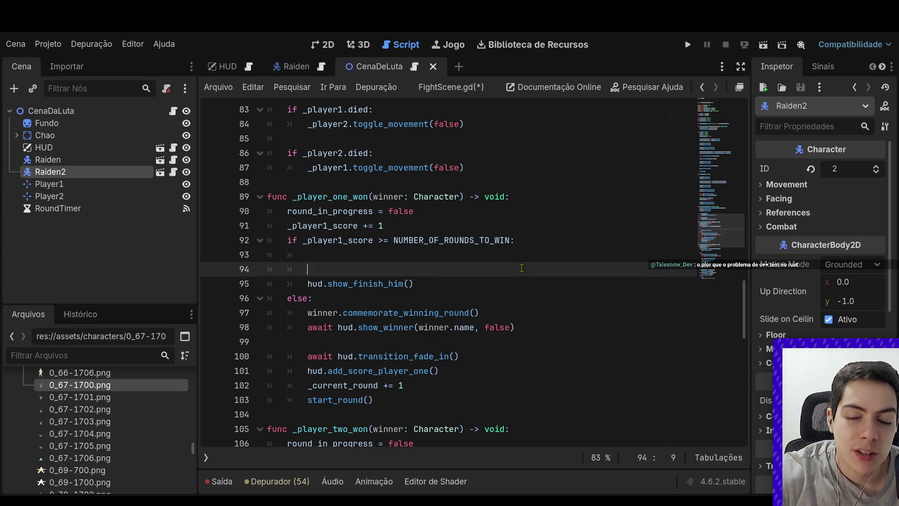
key(BackSpace)
key(BackSpace)
key(BackSpace)
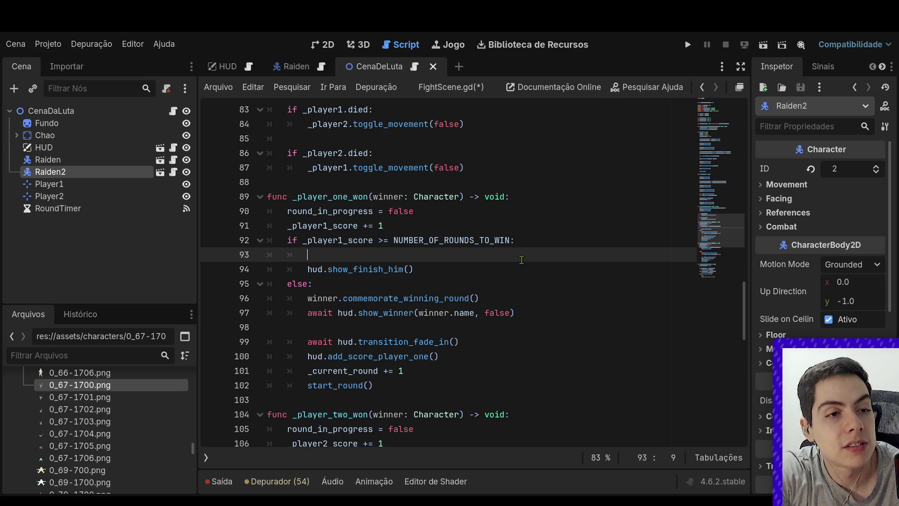
key(ctrl+s)
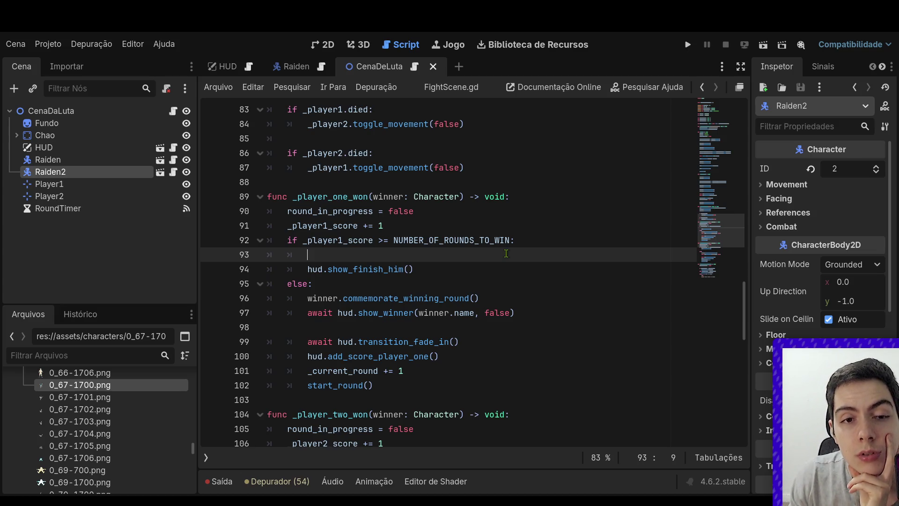
Add _player2.start_dizzy() under the player-one win check using autocompletion
text(pla)
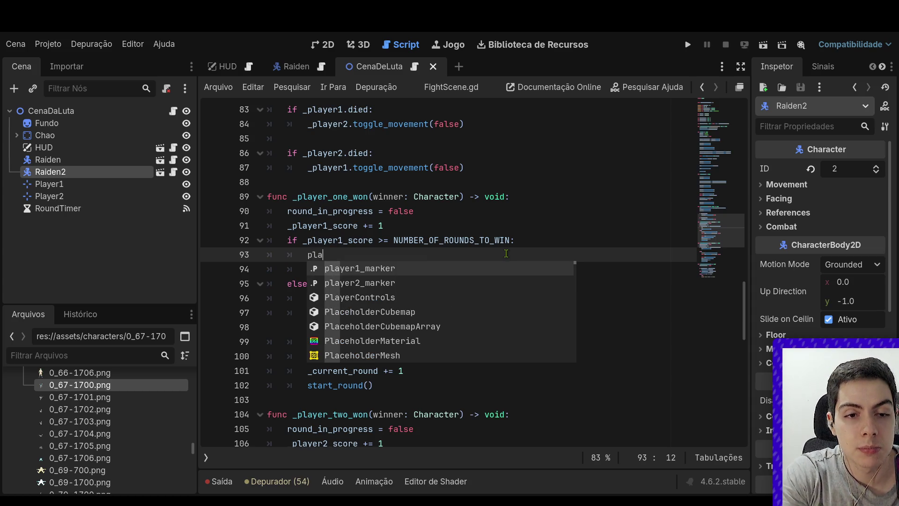
key(BackSpace)
key(BackSpace)
key(BackSpace)
text(_pla)
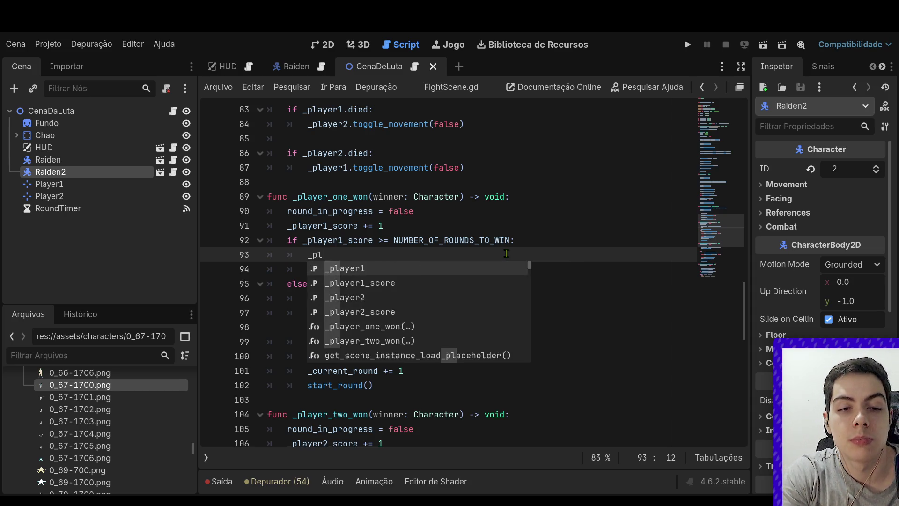
key(Down)
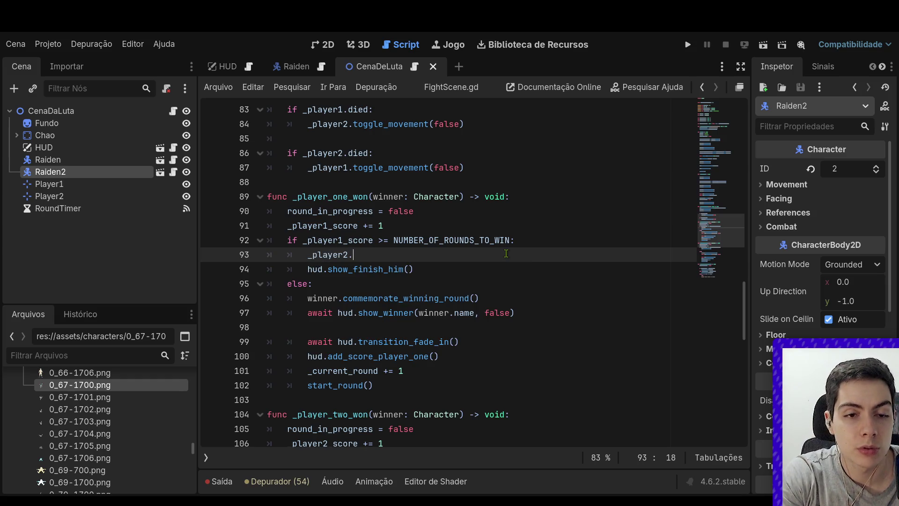
text(start)
key(Return)
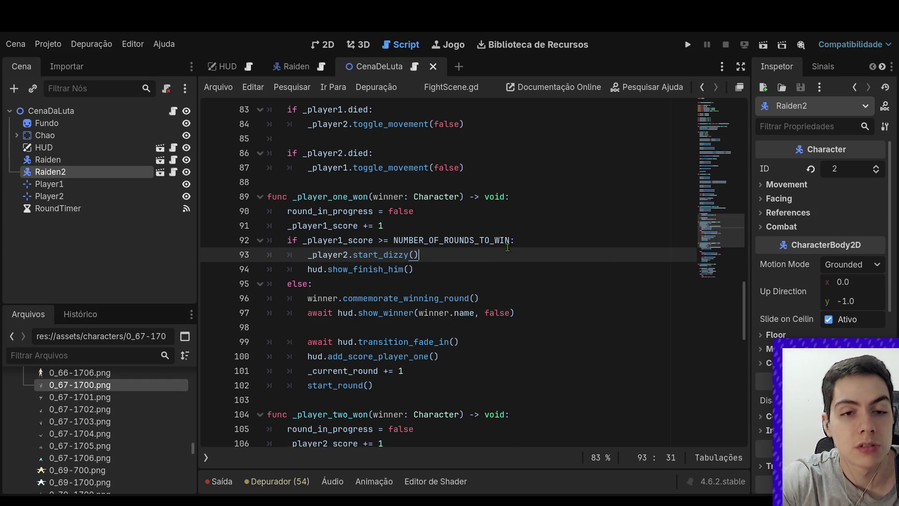
Add _player1.start_dizzy() under player two's win check, save FightScene.gd, and run the game
mouse_move(508, 248)
mouse_down()
mouse_move(374, 241)
mouse_move(268, 254)
mouse_up()
key(ctrl+c)
scroll(432, 420, down, 4)
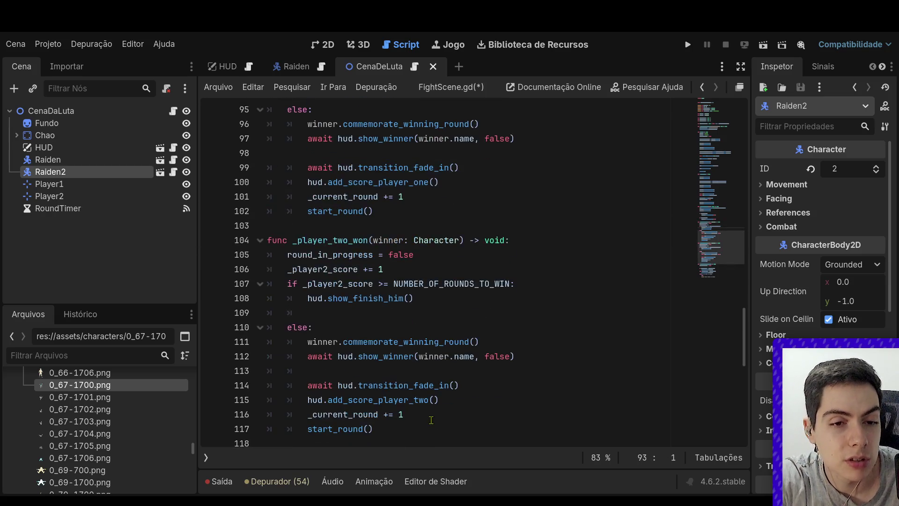
click(555, 285)
key(Return)
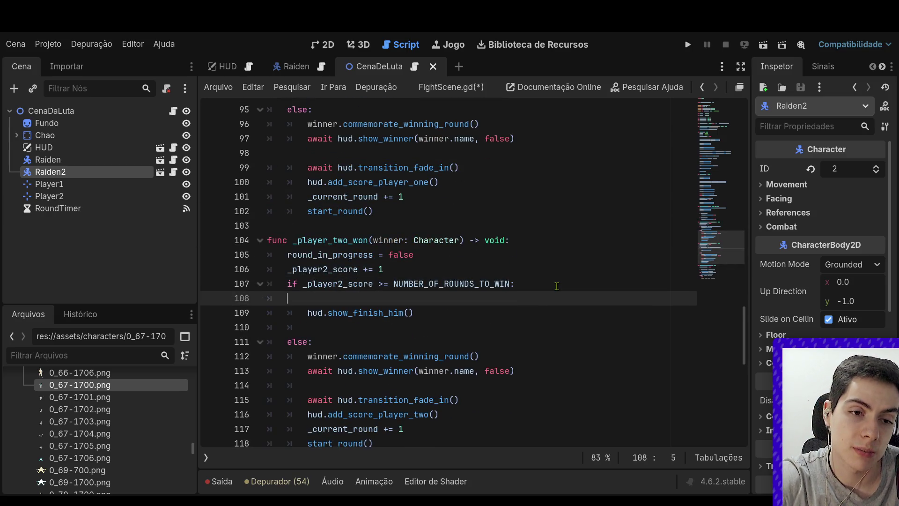
key(ctrl+v)
key(Home)
key(Tab)
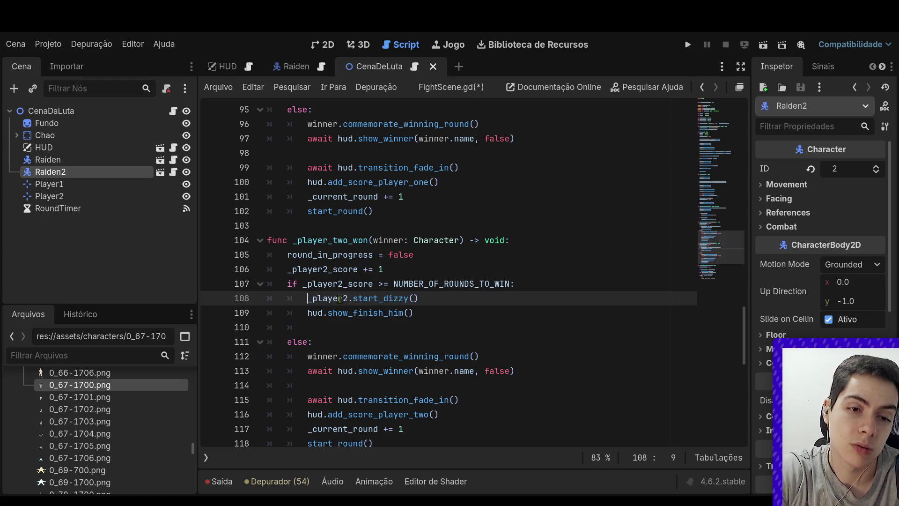
click(349, 298)
key(BackSpace)
text(1)
click(428, 240)
key(ctrl+s)
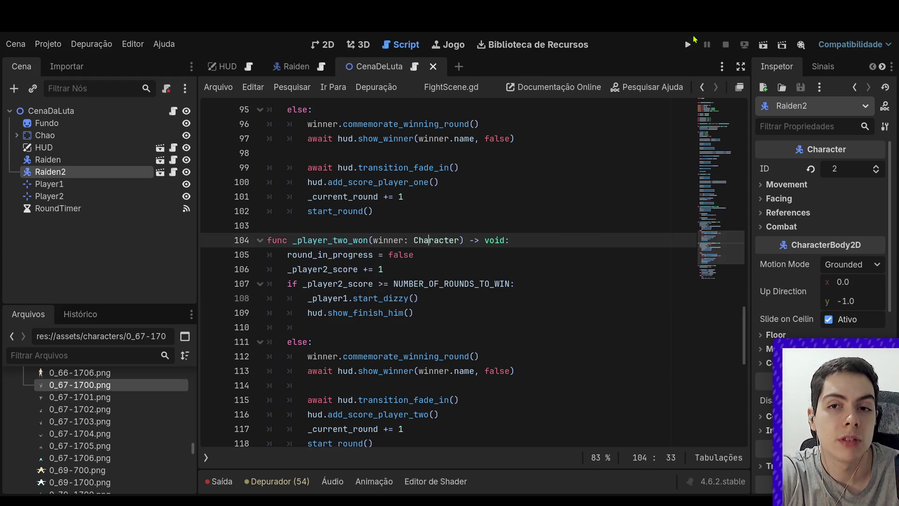
click(688, 44)
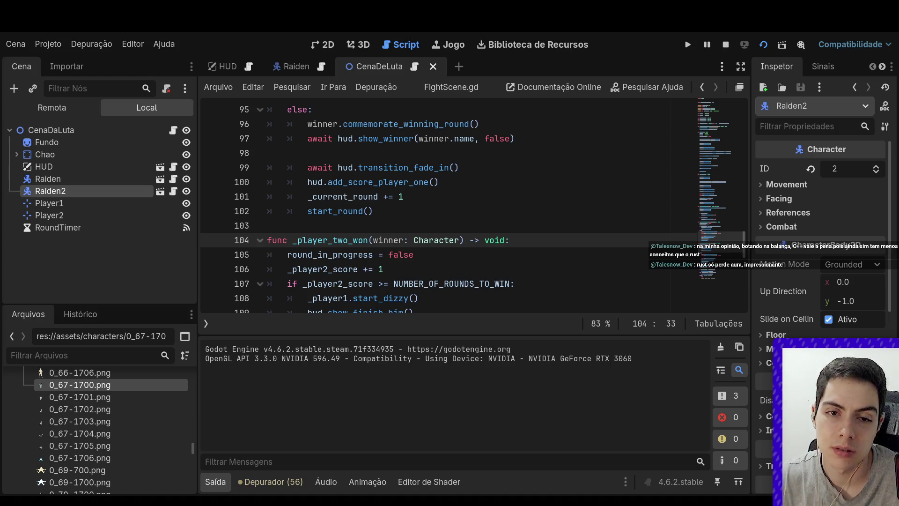
Stop the running game and put the caret after the show_finish_him call in FightScene.gd
click(726, 44)
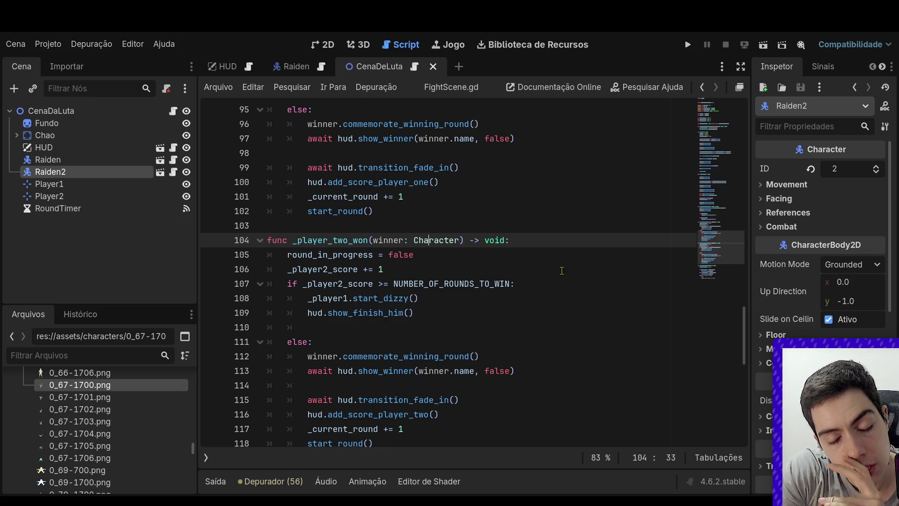
click(530, 311)
scroll(530, 309, down, 2)
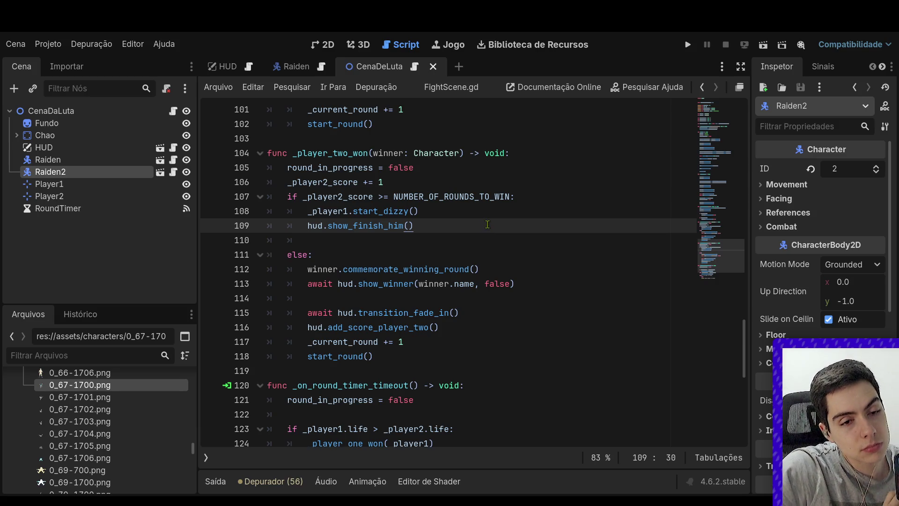
Switch to the Raiden scene, collapse StateMachine and Character, and inspect the CommandParser node
click(281, 71)
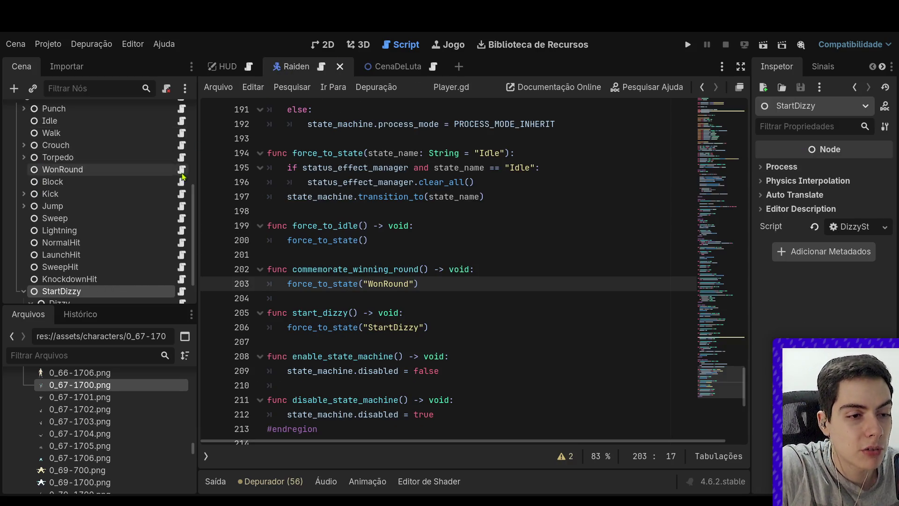
scroll(57, 224, up, 5)
click(17, 269)
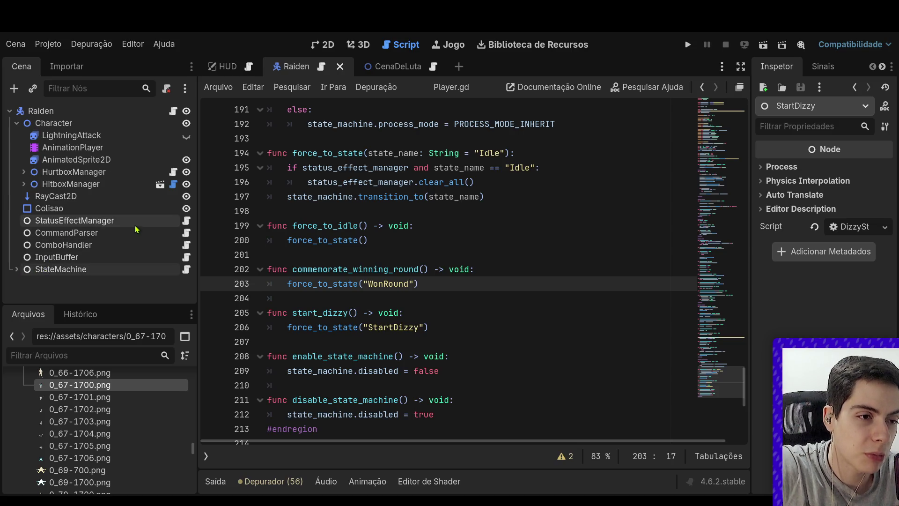
click(70, 135)
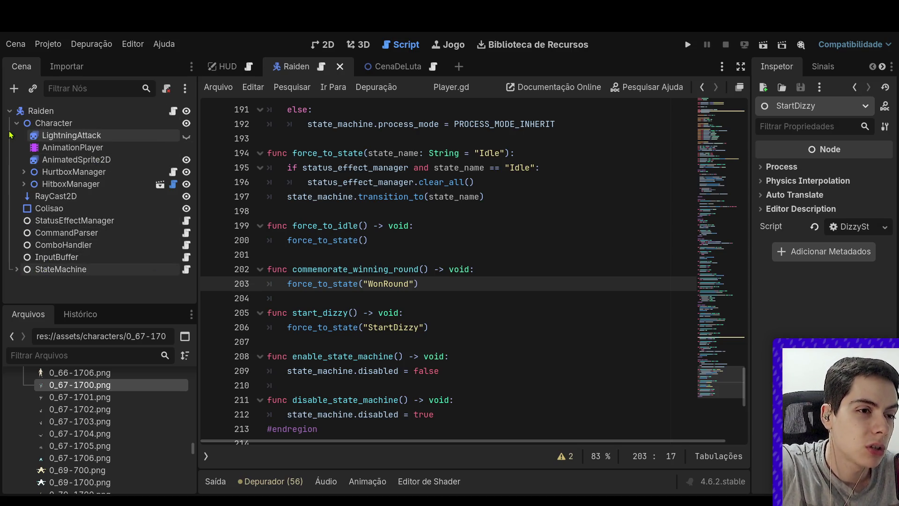
click(17, 123)
click(80, 172)
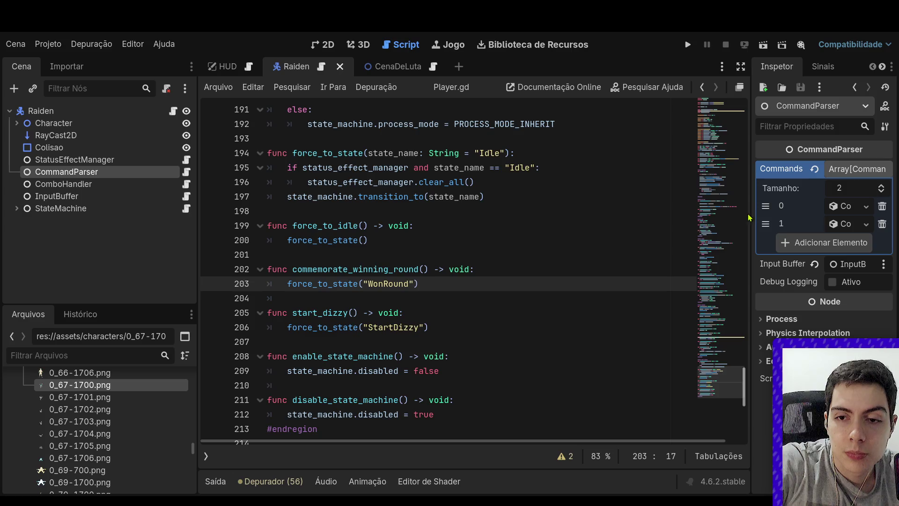
Widen the inspector and scene docks, then duplicate CommandParser into CommandParser2
mouse_move(752, 213)
mouse_down()
mouse_move(606, 220)
mouse_move(674, 227)
mouse_up()
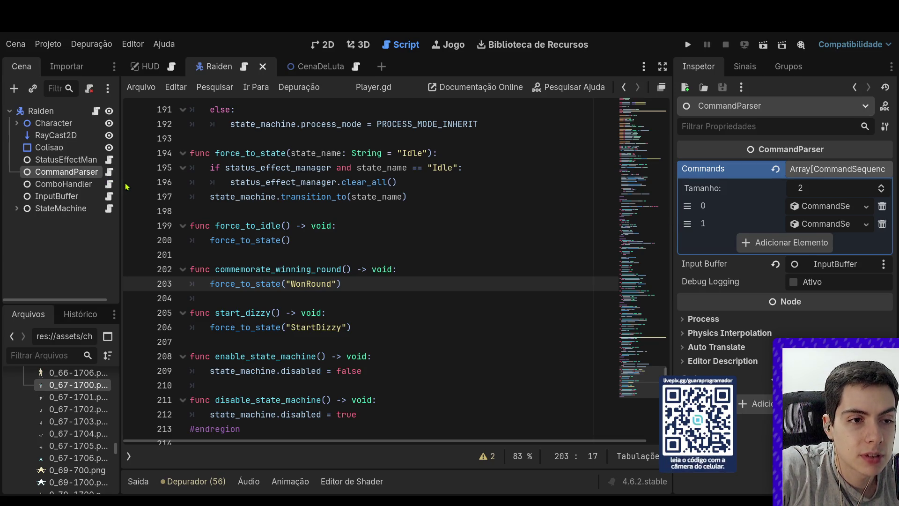
drag(122, 187, 158, 187)
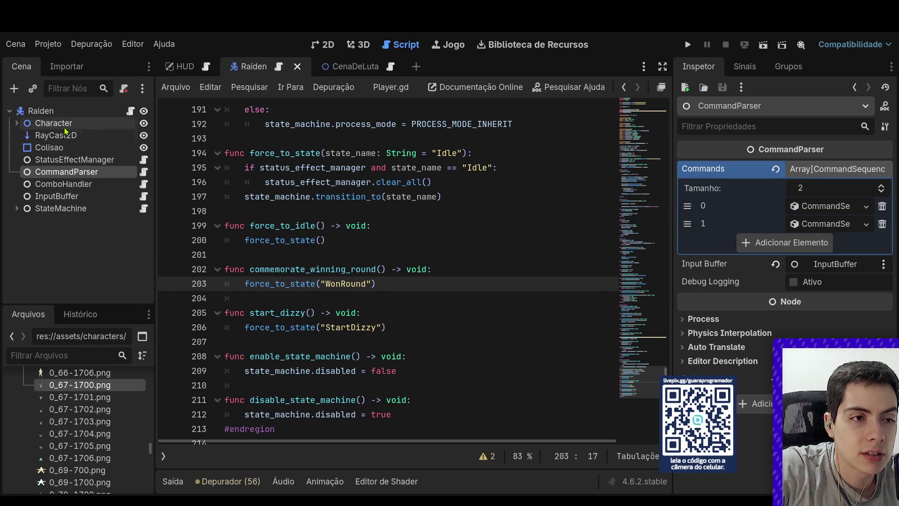
click(85, 111)
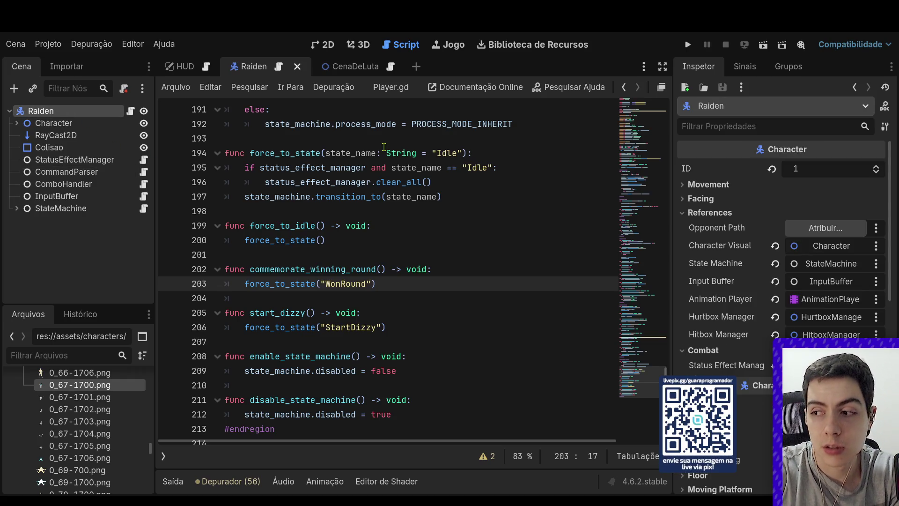
key(ctrl+d)
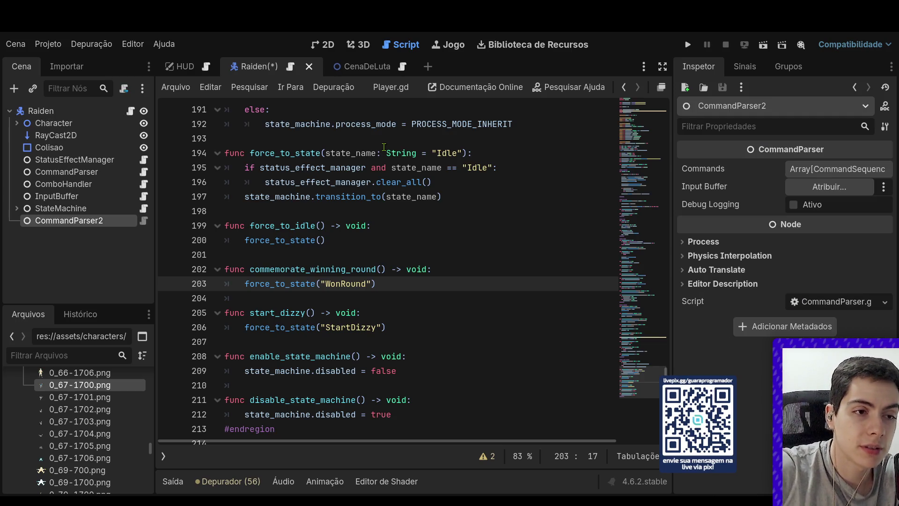
Move the copy under CommandParser, rename it FatalityParser, and assign InputBuffer as its input buffer
drag(88, 223, 95, 179)
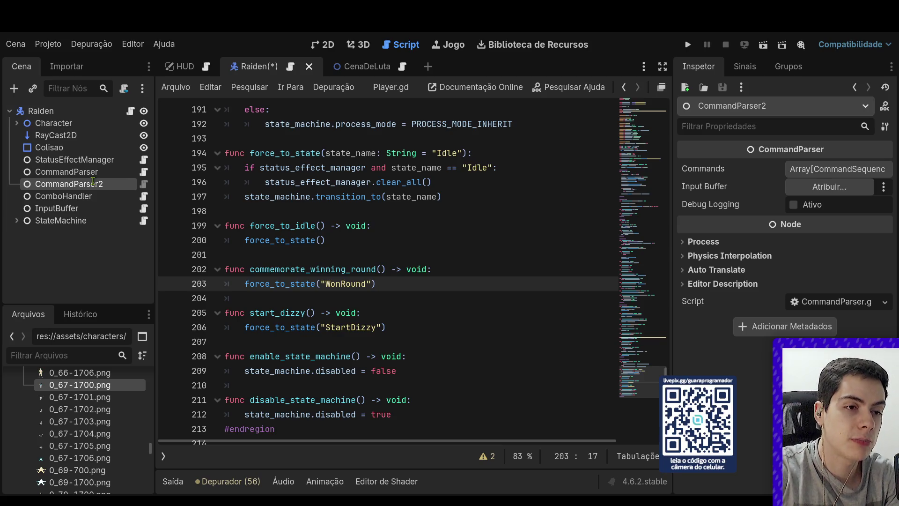
text(FatalityParser)
key(Return)
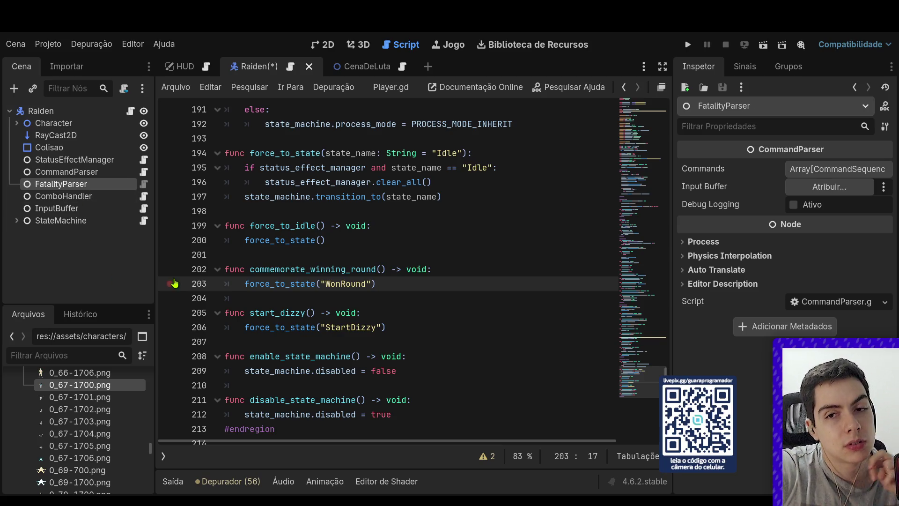
click(828, 187)
double_click(461, 153)
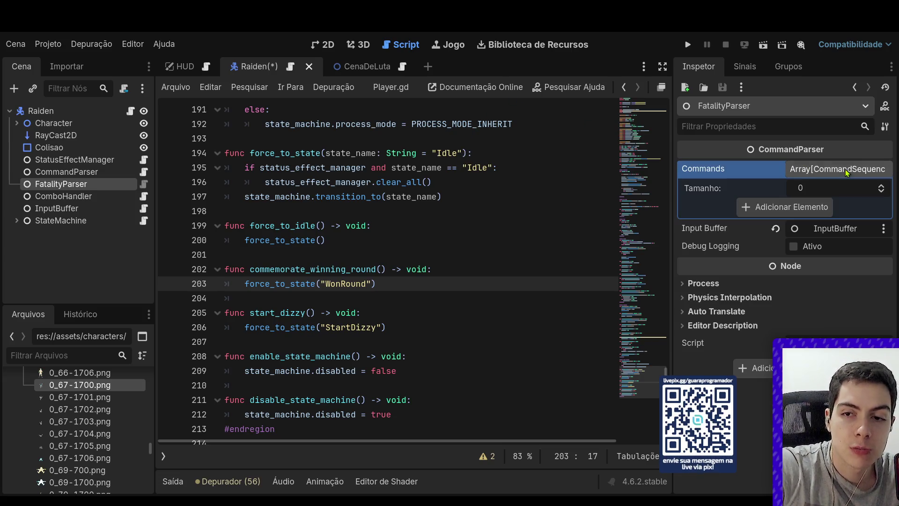
Add a new CommandSequence named 'Electric_Decapitation' to Commands with its first input entry
click(850, 170)
click(824, 208)
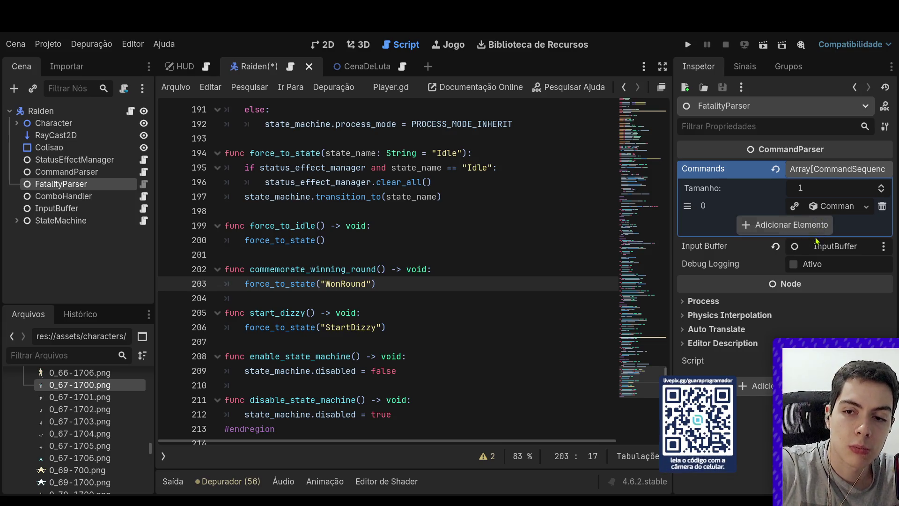
click(825, 208)
click(826, 223)
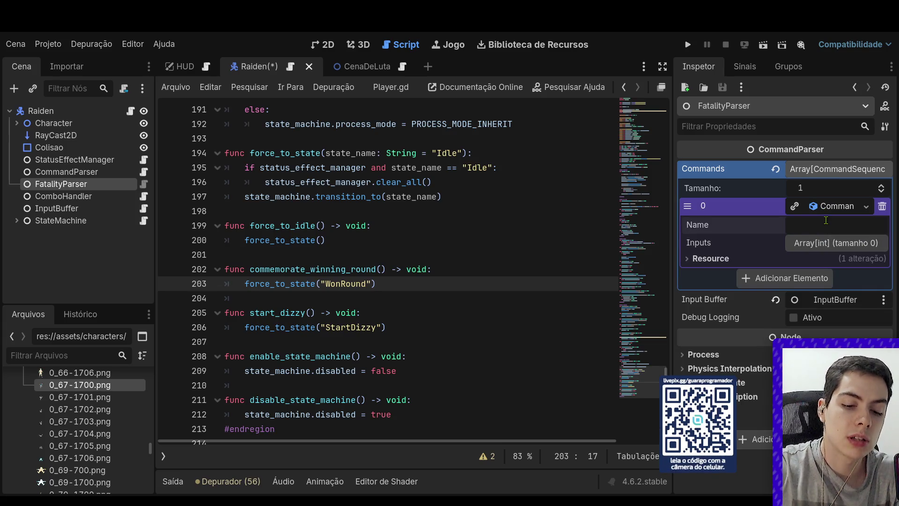
text(Shor)
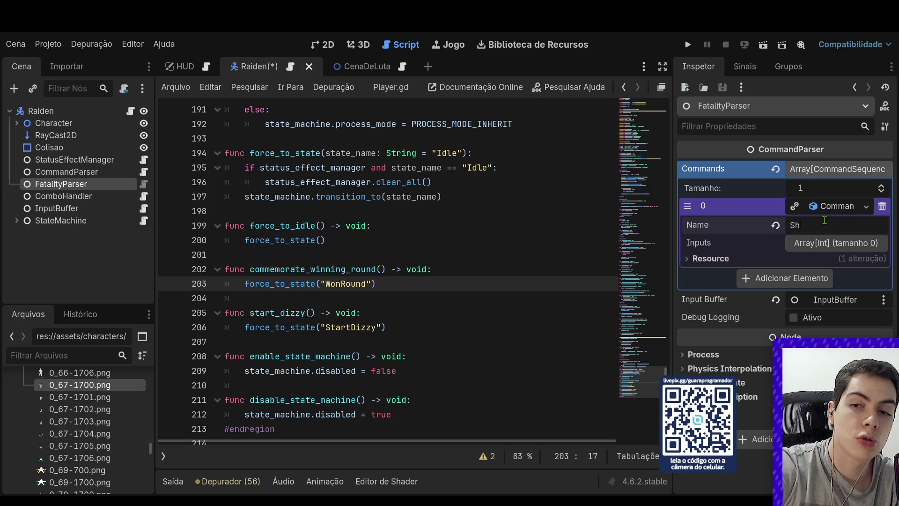
key(BackSpace)
key(BackSpace)
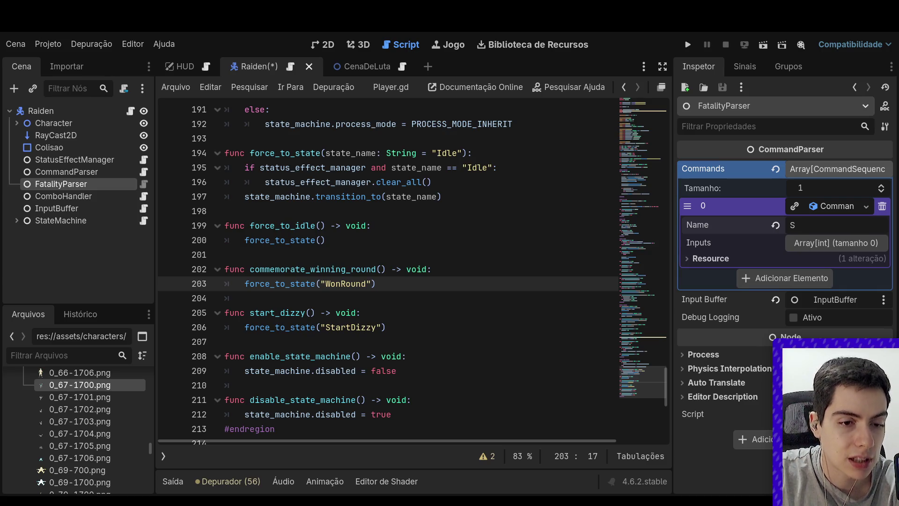
double_click(803, 225)
text(Electric_)
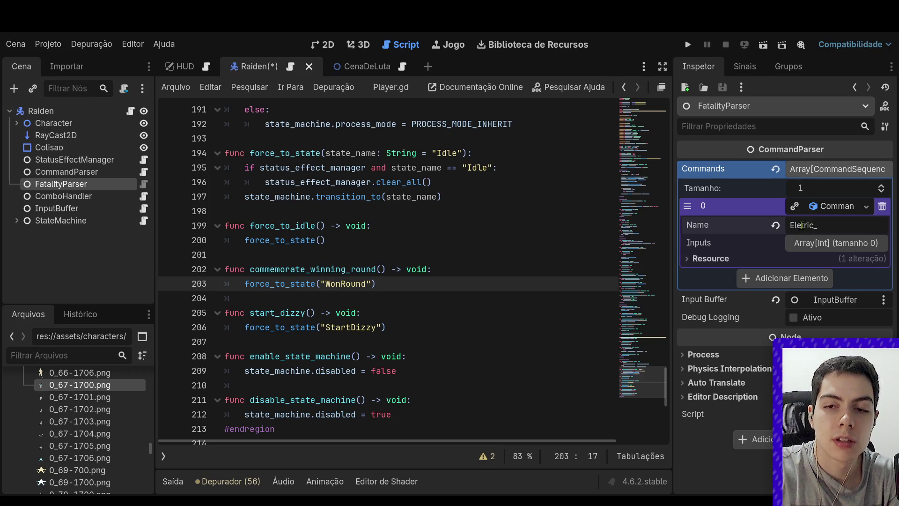
text(Decapitation)
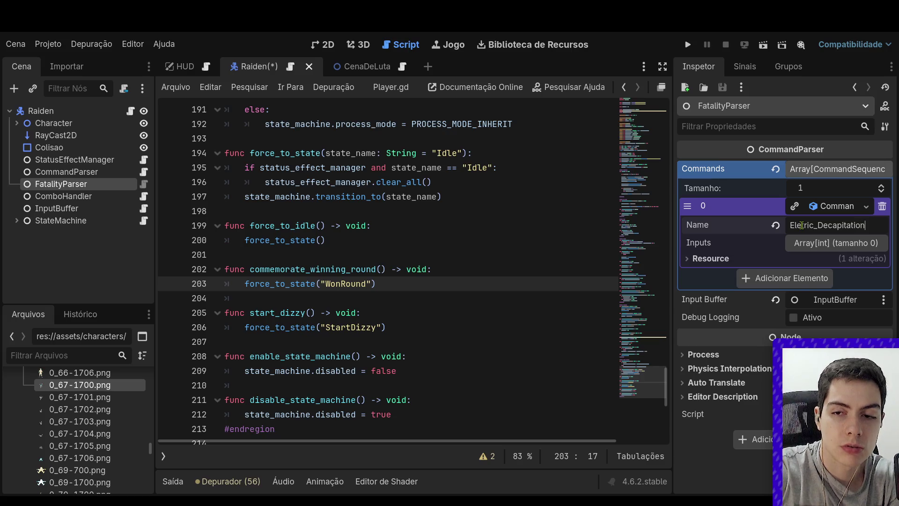
click(831, 247)
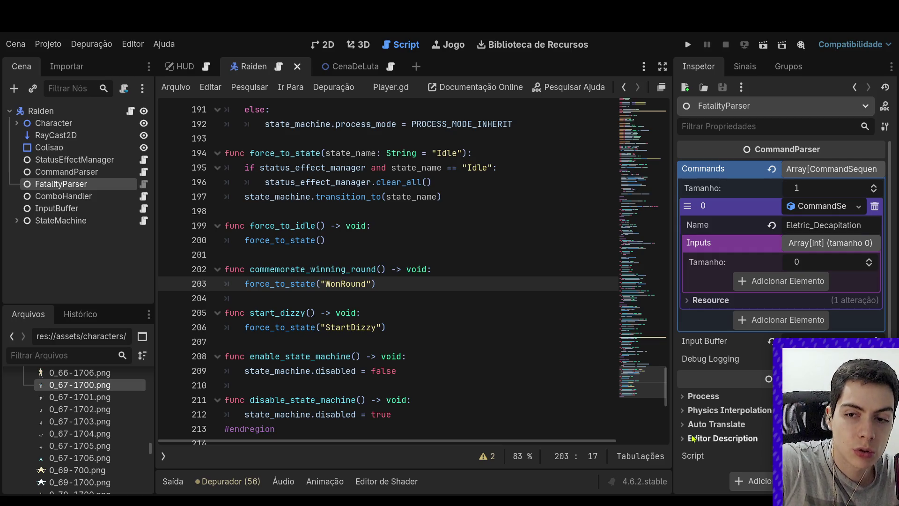
click(787, 281)
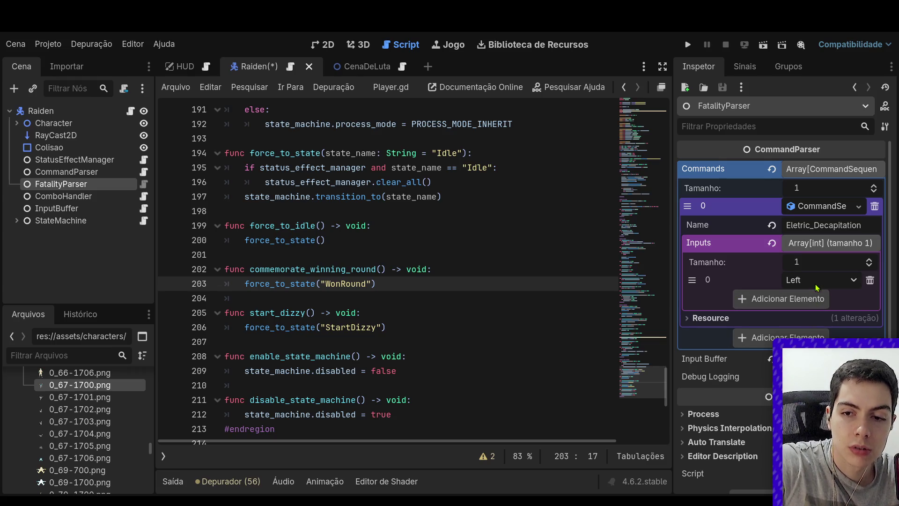
Add four more input entries so the sequence holds five inputs
click(762, 301)
click(761, 318)
click(760, 341)
click(761, 347)
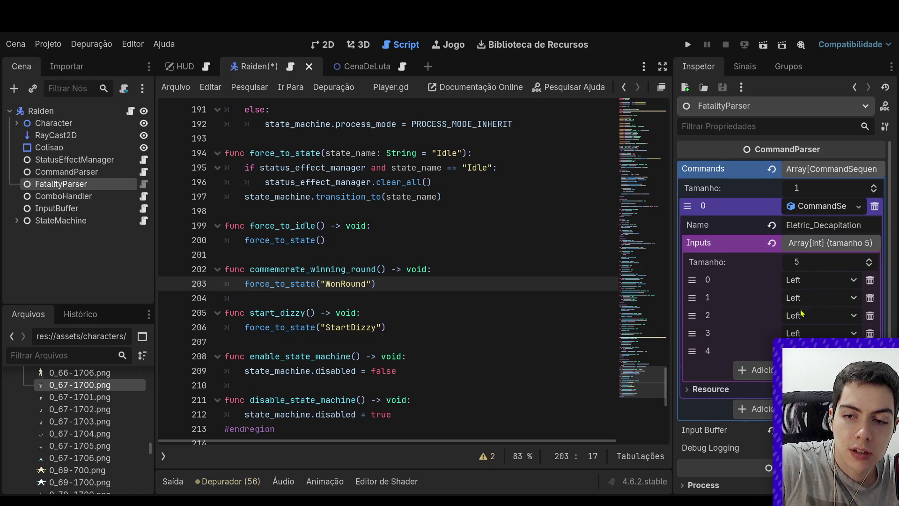
Set inputs 0–3 to Forward, Back, Back, Back and save the scene
click(818, 280)
click(816, 314)
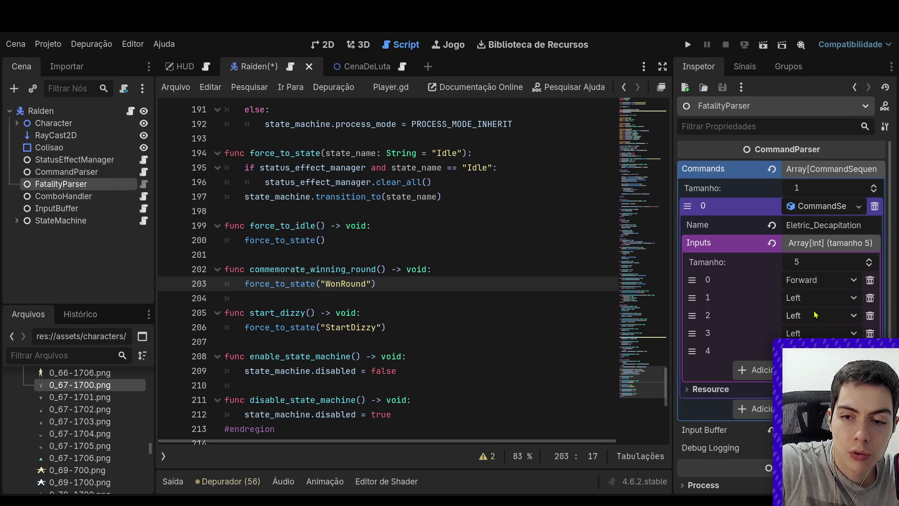
click(817, 298)
click(806, 320)
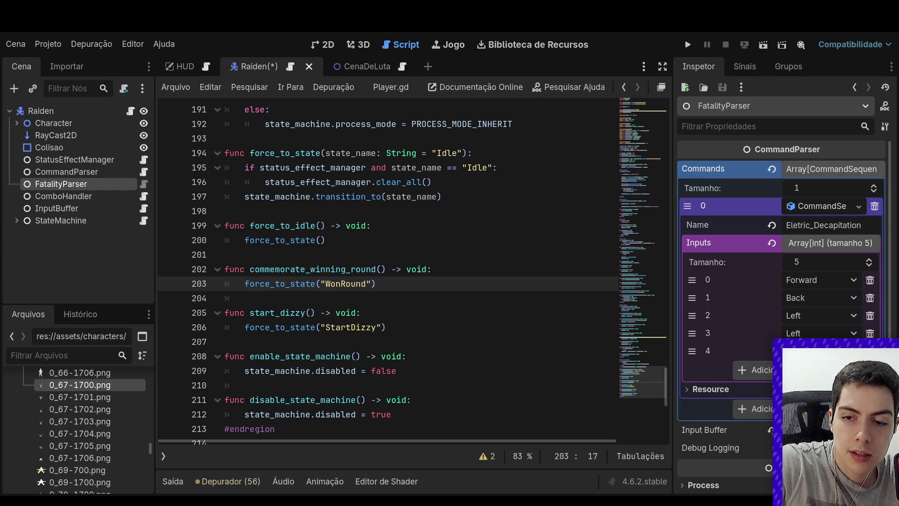
click(817, 315)
click(807, 337)
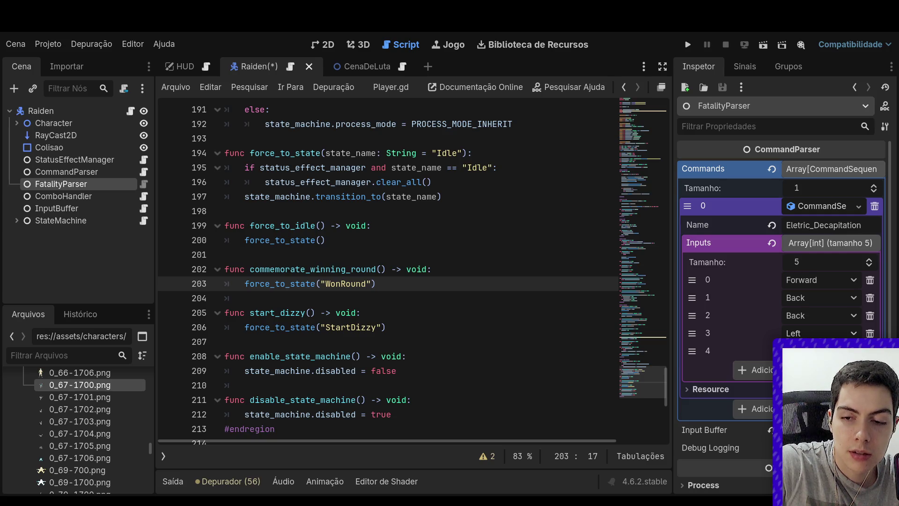
click(817, 333)
click(807, 355)
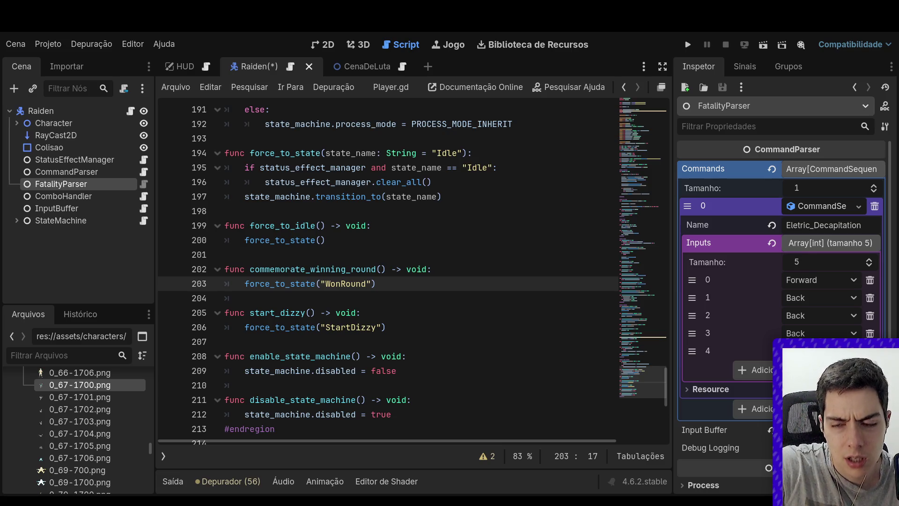
click(589, 301)
key(ctrl+s)
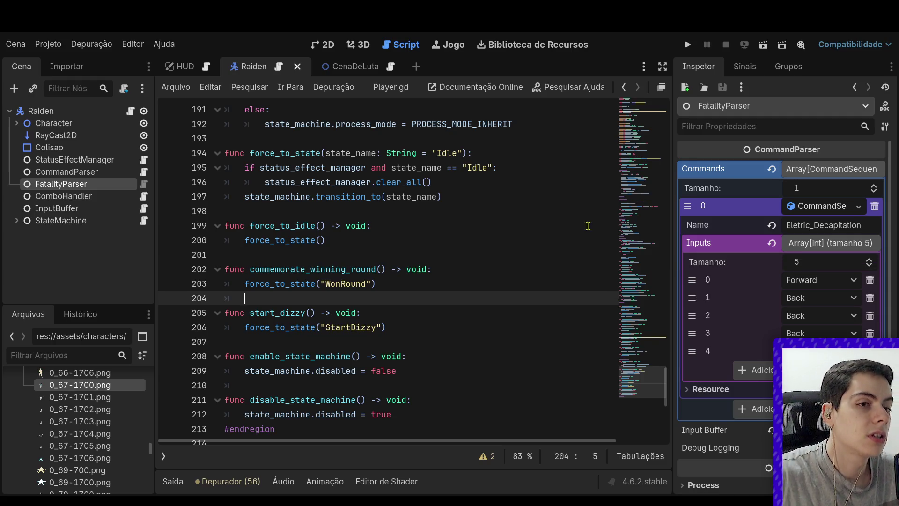
Add 'signal invoked_fatality()' near the top of Player.gd and save it
click(129, 113)
scroll(628, 305, up, 10)
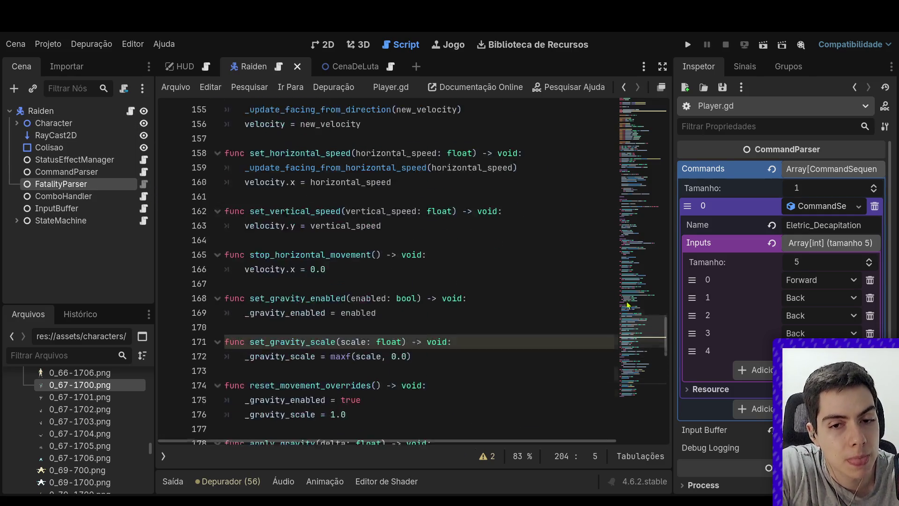
mouse_move(628, 305)
mouse_down()
mouse_move(648, 286)
mouse_move(667, 103)
mouse_up()
click(426, 129)
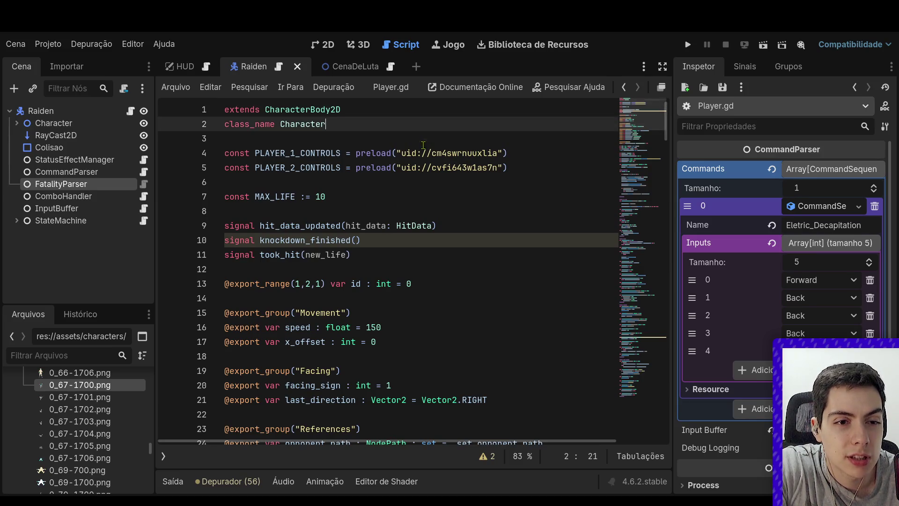
click(424, 144)
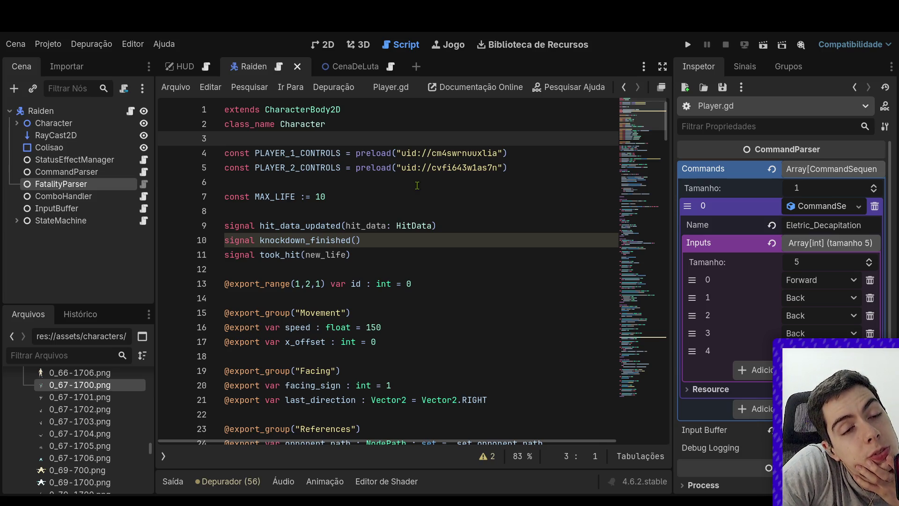
key(Return)
key(Return)
text(sign)
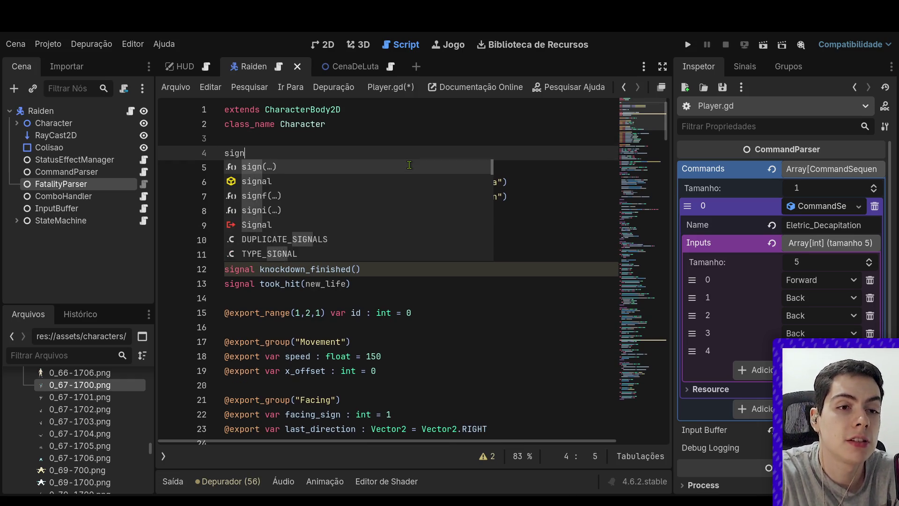
text(al fatalit)
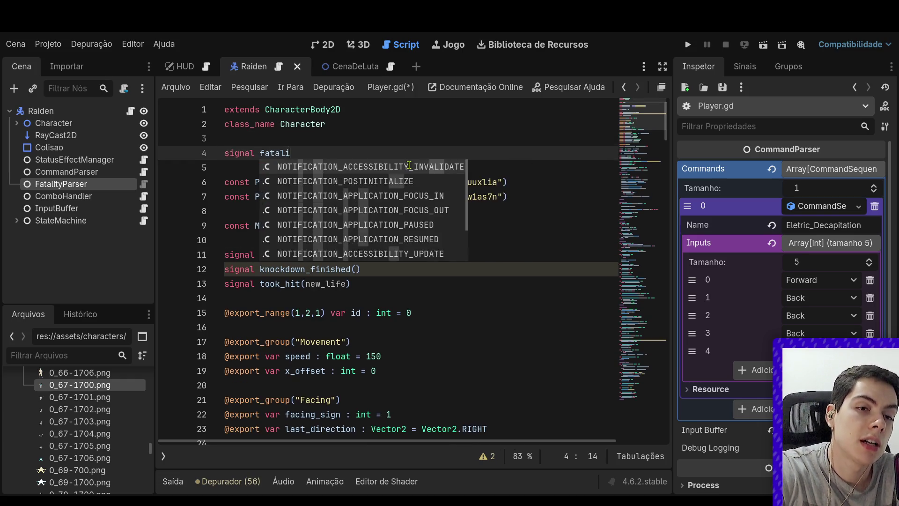
key(BackSpace)
key(BackSpace)
key(BackSpace)
text(in)
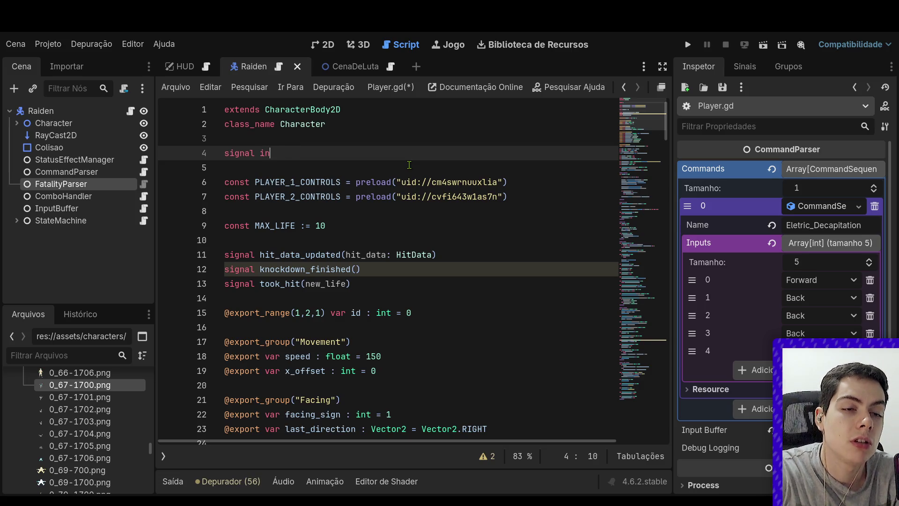
text(voked_Fata)
key(BackSpace)
key(BackSpace)
key(BackSpace)
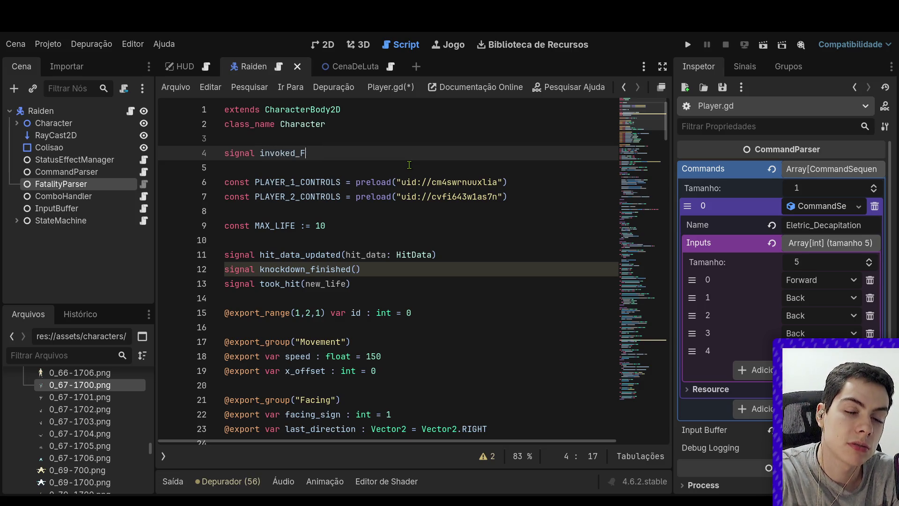
text(fatality)
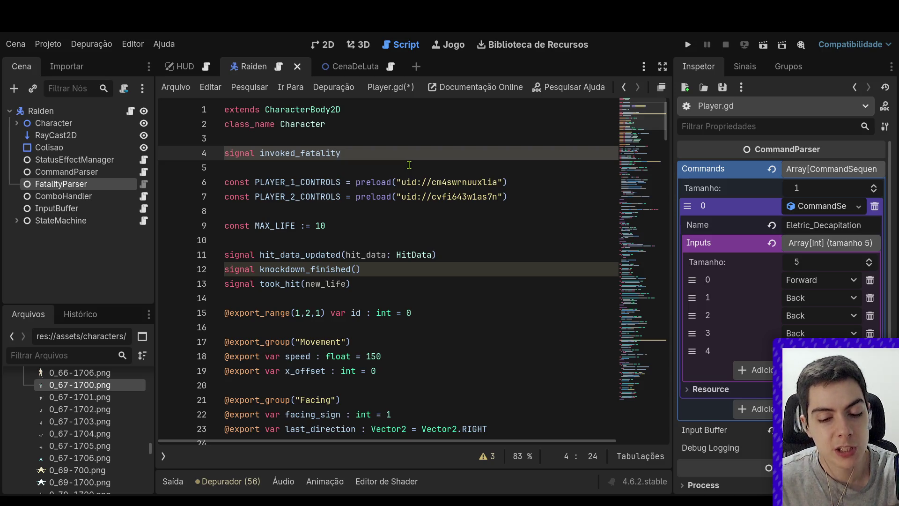
text(())
key(ctrl+s)
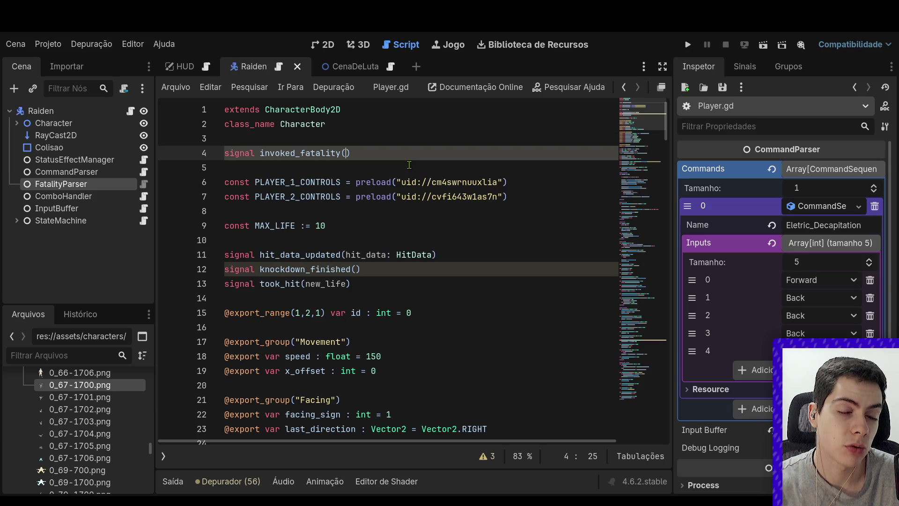
Review the existing signals, including knockdown_finished and the hit_data parameter
click(409, 165)
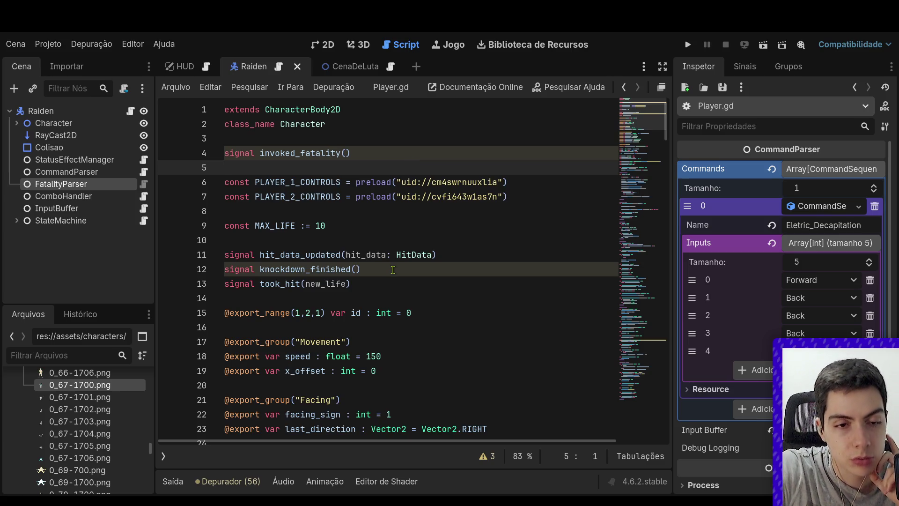
click(369, 264)
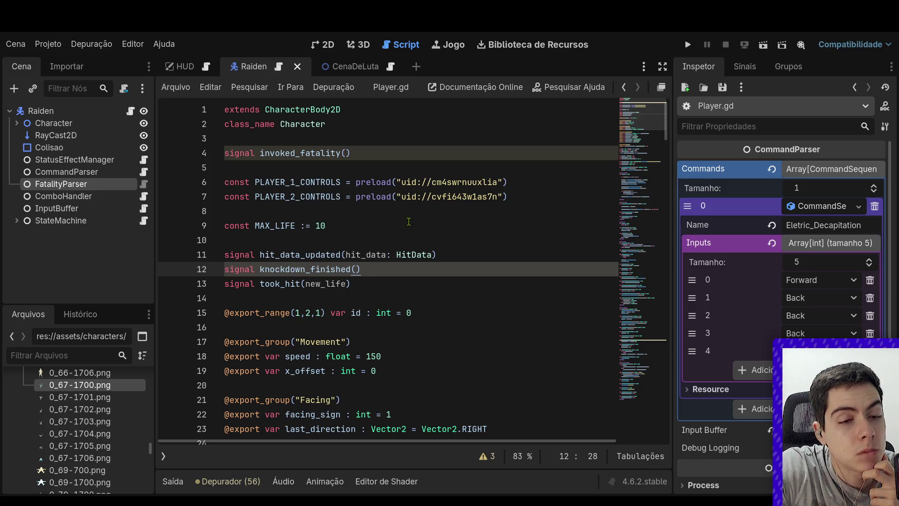
click(368, 255)
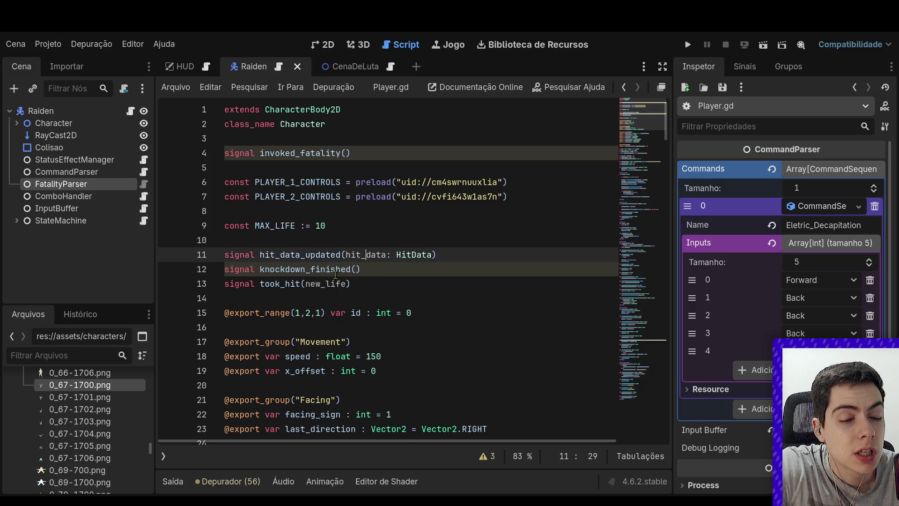
click(313, 269)
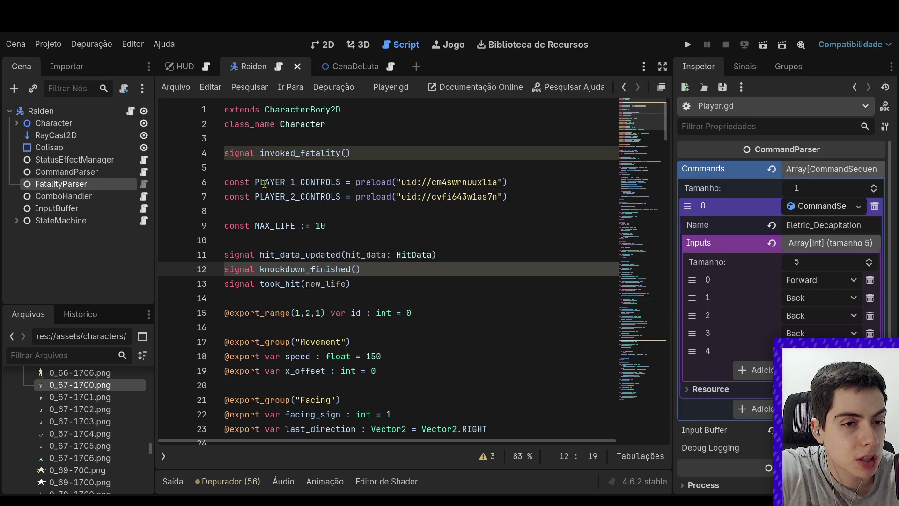
Bring up the CenaDeLuta fight scene and review FightScene.gd's knockdown_finished connections
mouse_move(191, 64)
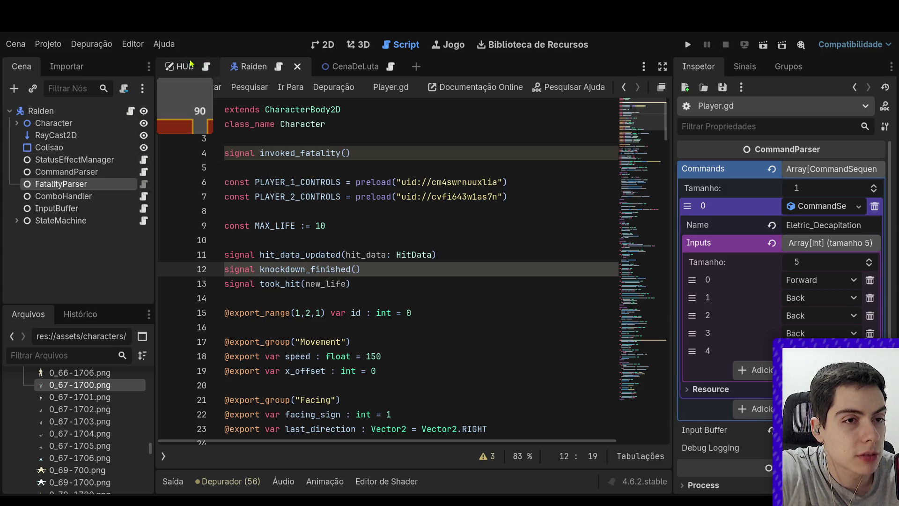
click(330, 68)
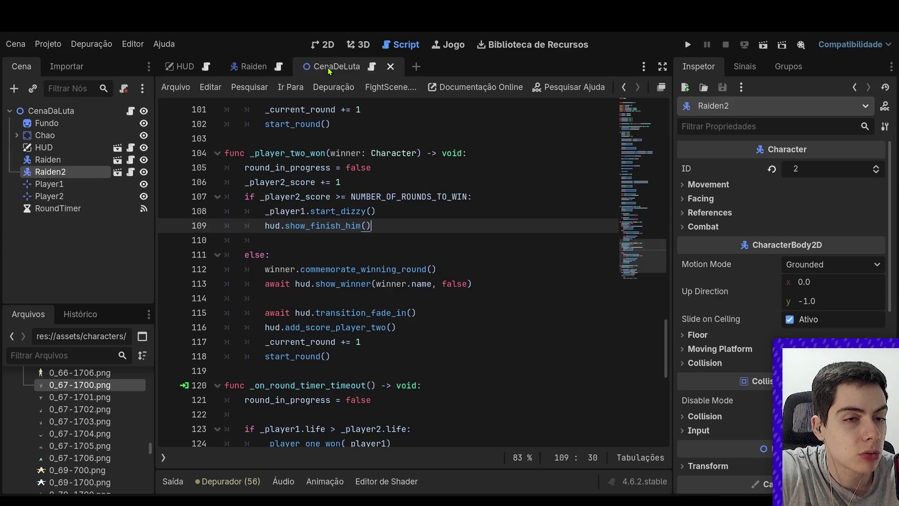
scroll(429, 260, up, 10)
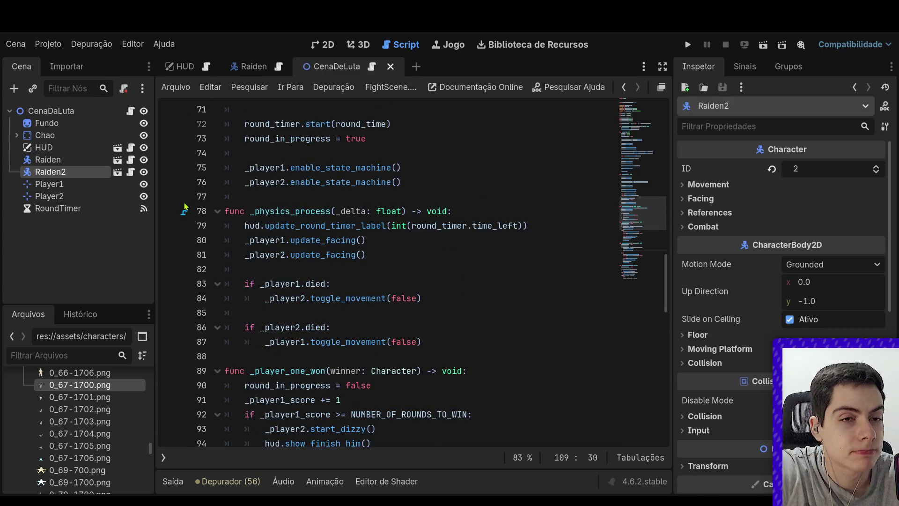
scroll(379, 222, up, 4)
scroll(379, 222, up, 11)
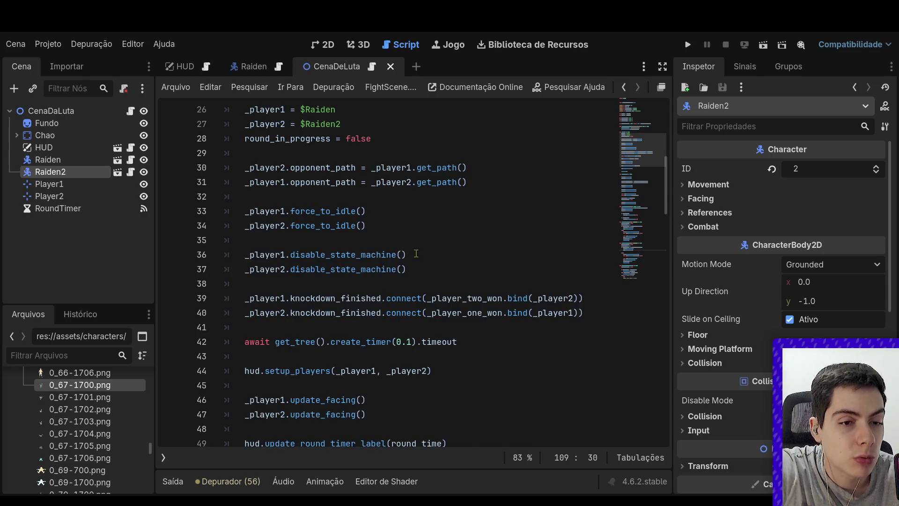
scroll(416, 252, down, 4)
scroll(416, 252, down, 3)
scroll(419, 254, up, 14)
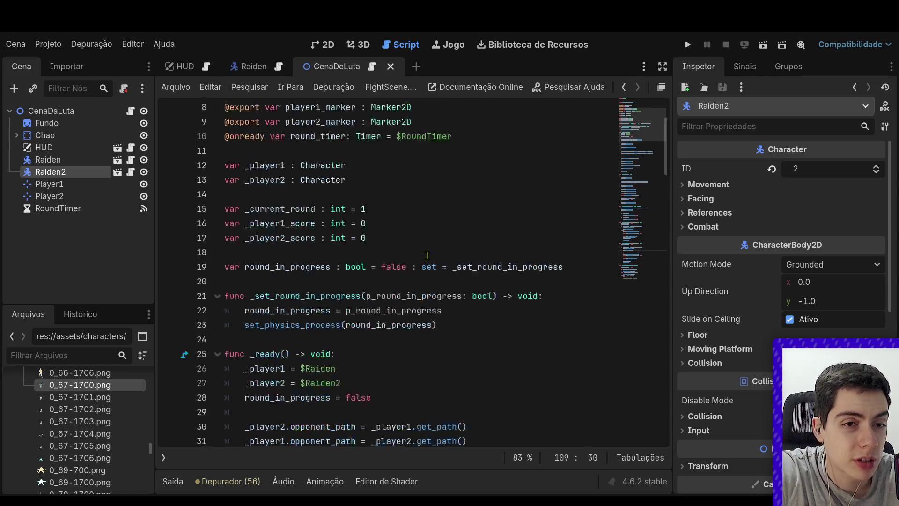
scroll(427, 257, down, 6)
scroll(412, 281, down, 1)
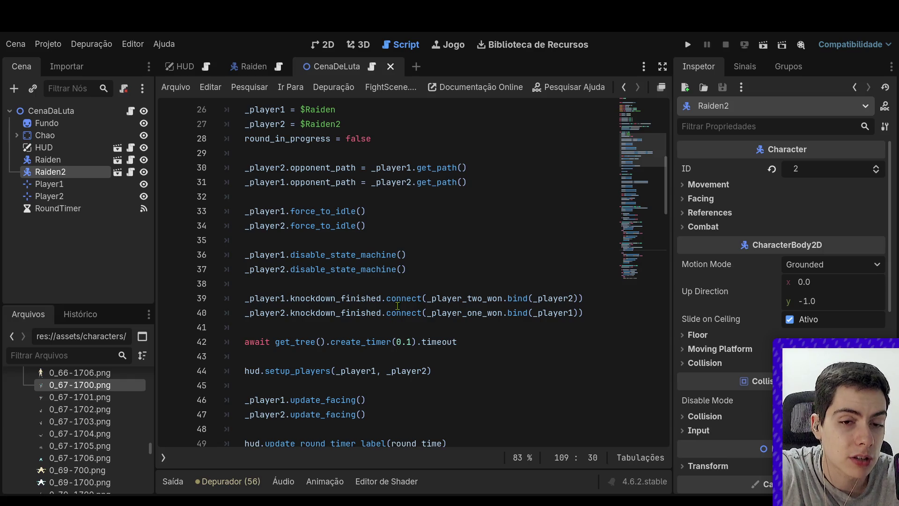
scroll(400, 304, down, 4)
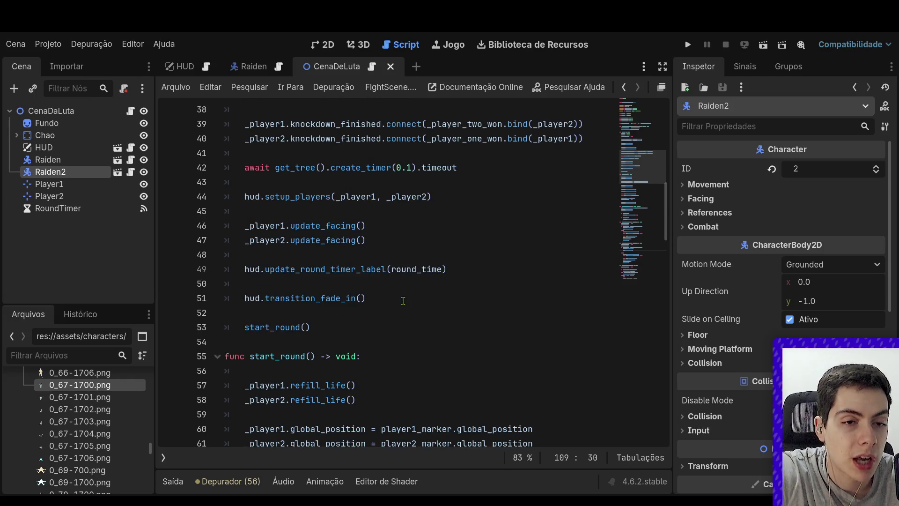
drag(582, 151, 413, 111)
click(425, 152)
scroll(428, 178, down, 14)
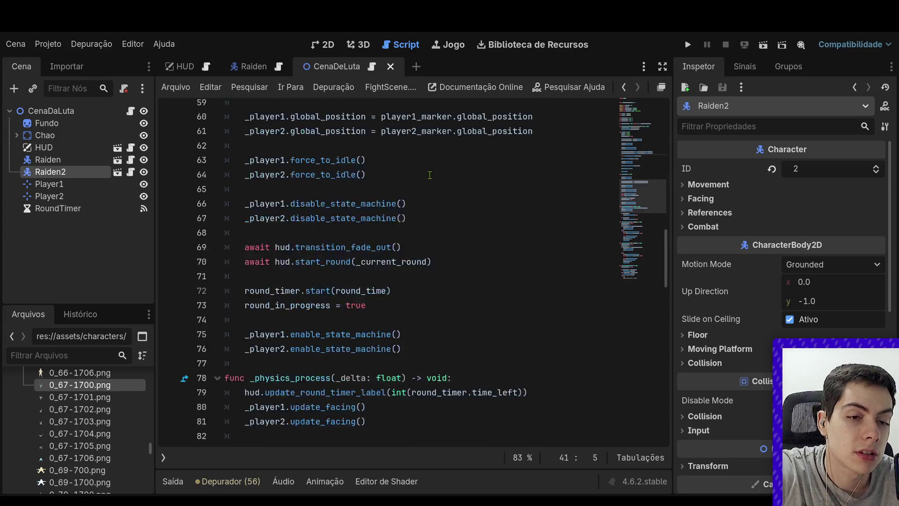
scroll(427, 178, down, 2)
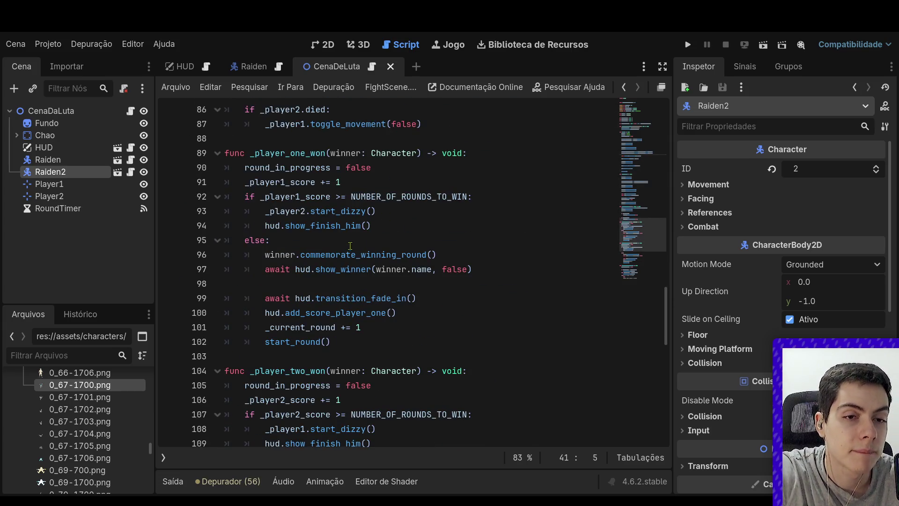
Insert two blank lines after show_finish_him() at the end of line 94
drag(385, 227, 227, 212)
click(329, 225)
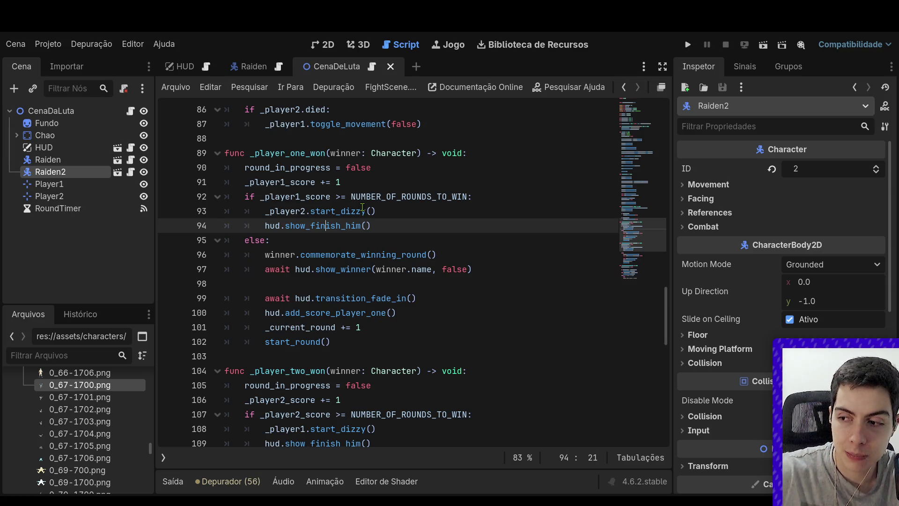
click(406, 227)
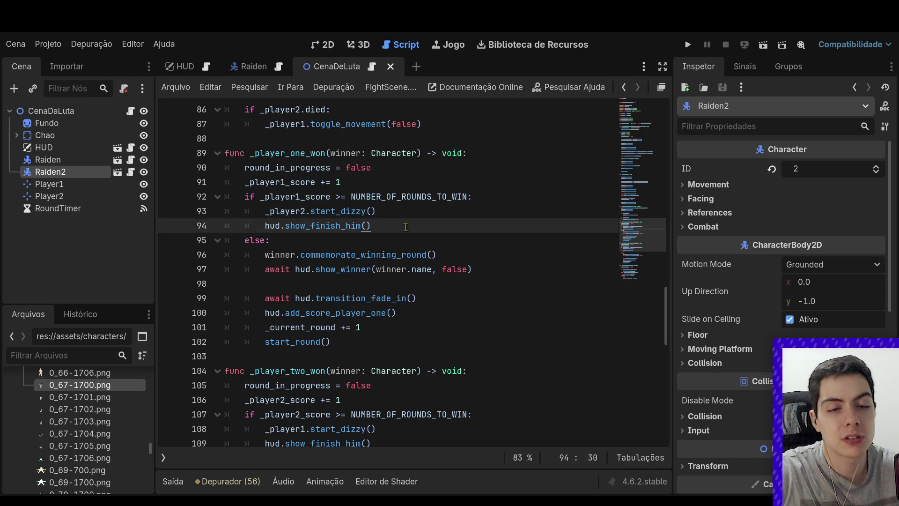
key(Return)
key(Return)
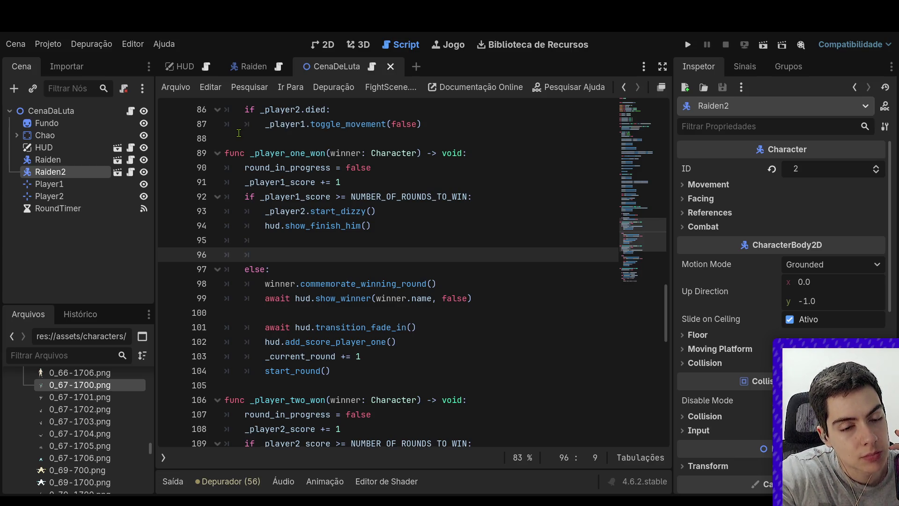
Return to the Raiden scene, expand Character, and open HurtboxManager's PlayerHurtboxManager.gd
click(244, 66)
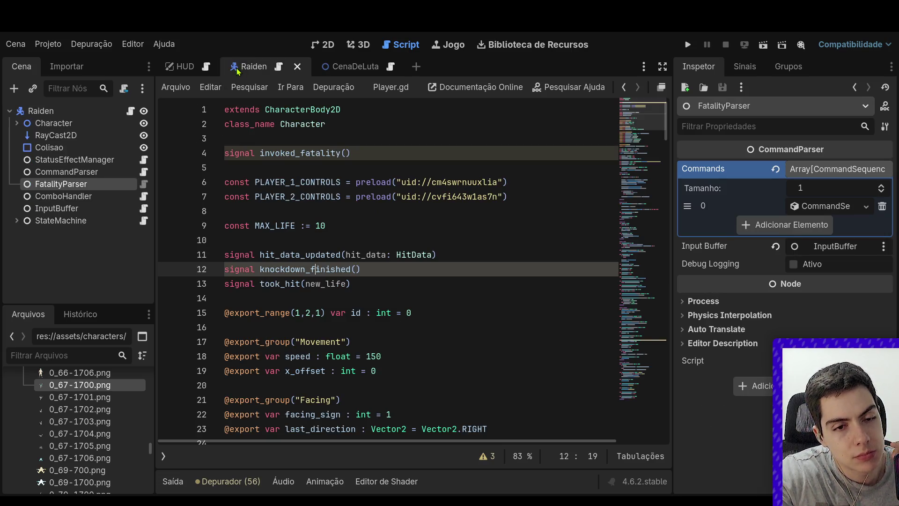
click(347, 67)
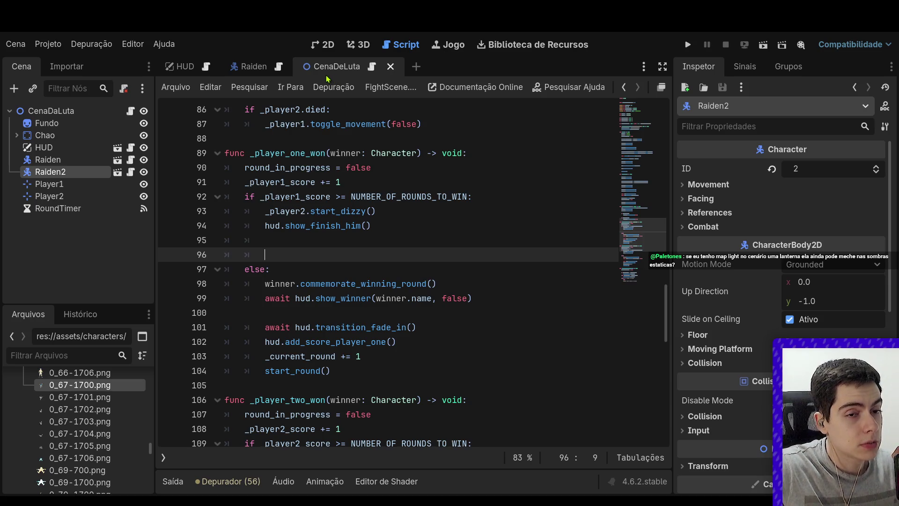
click(270, 67)
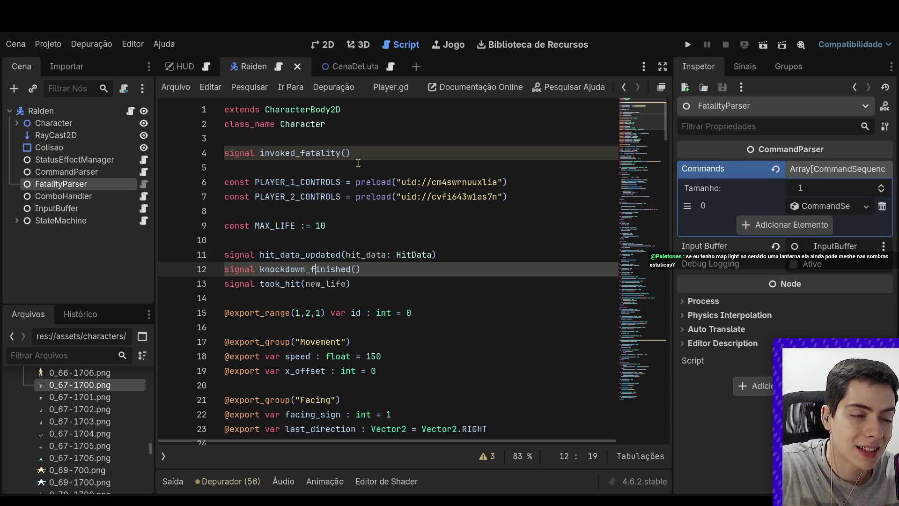
click(17, 123)
click(130, 172)
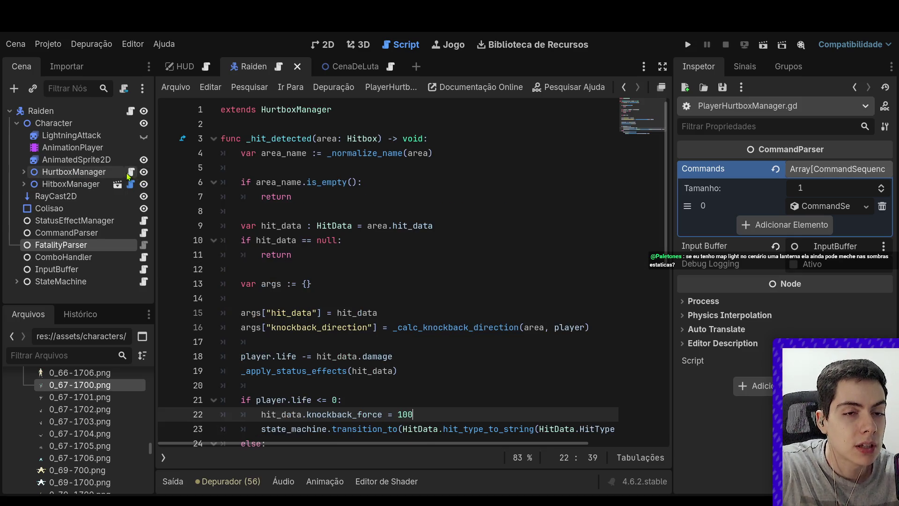
scroll(287, 213, down, 2)
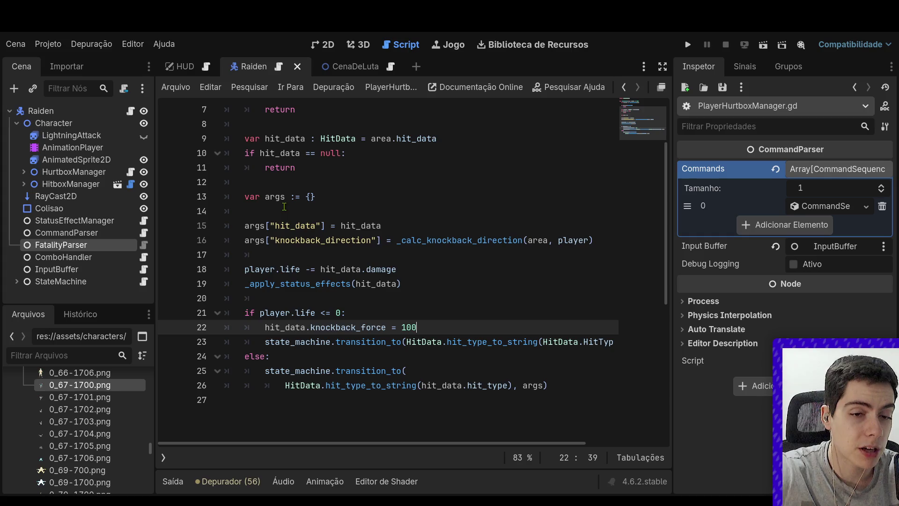
scroll(422, 362, down, 2)
scroll(422, 361, down, 1)
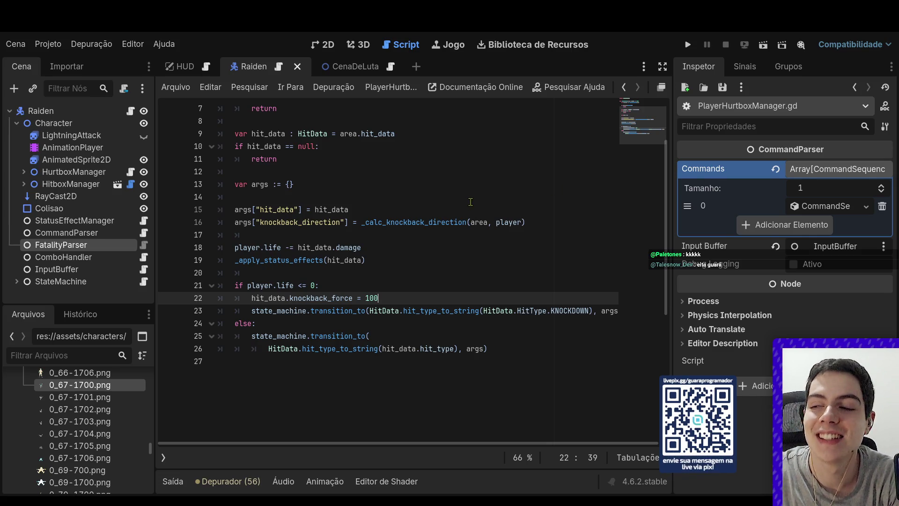
scroll(495, 166, down, 1)
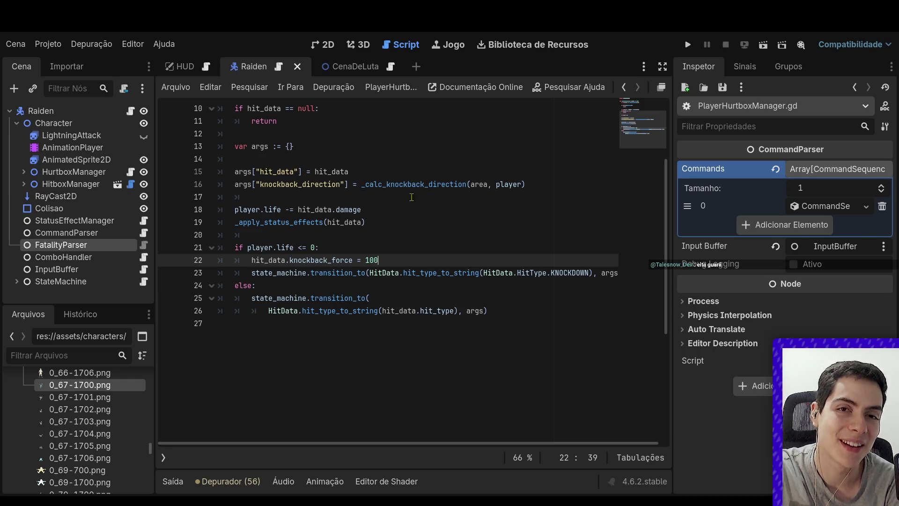
scroll(410, 197, down, 1)
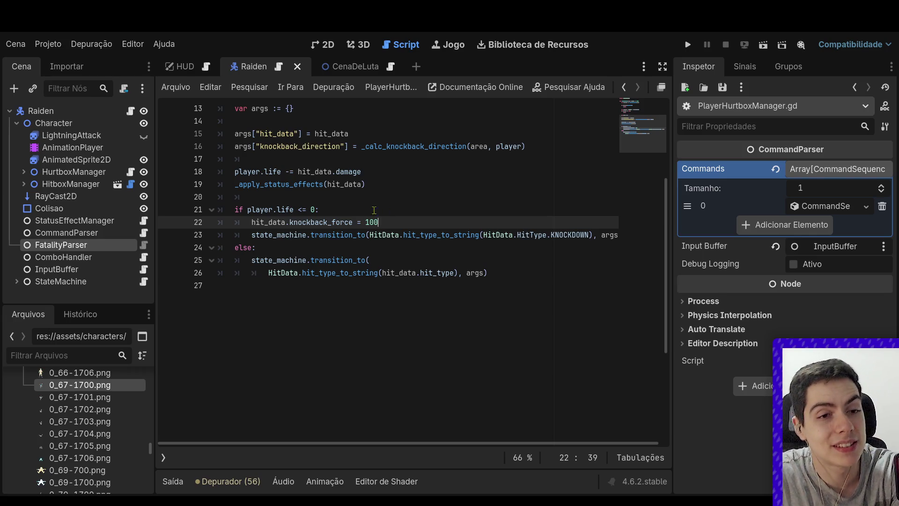
ctrl+click(285, 210)
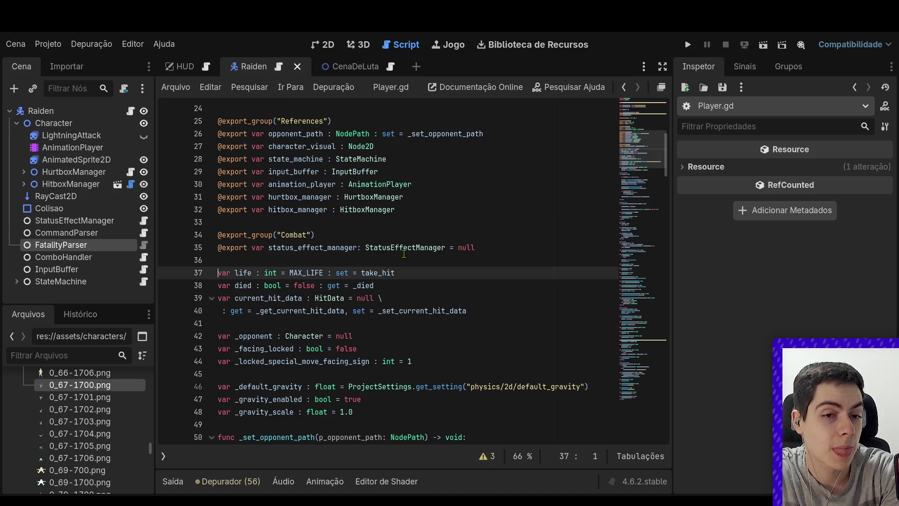
Go back from Player.gd to PlayerHurtboxManager.gd and place the caret on empty line 17
scroll(406, 253, down, 1)
key(alt+Left)
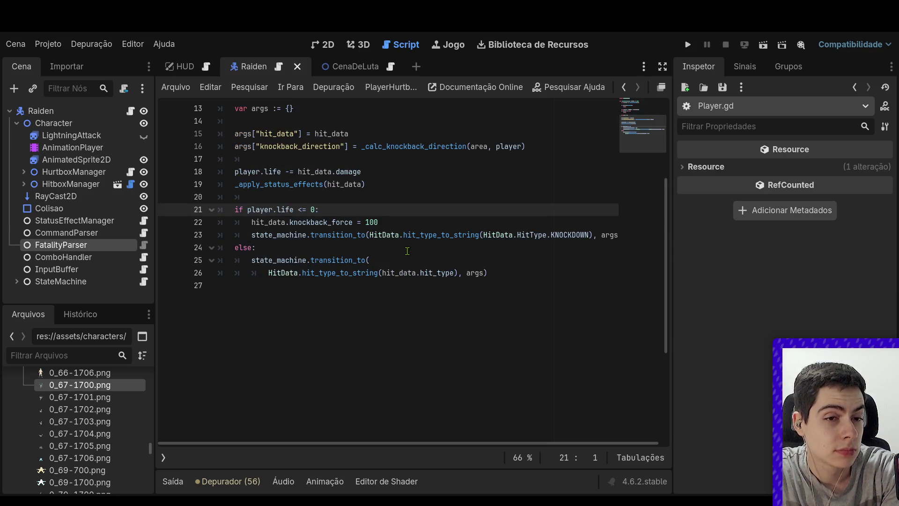
scroll(407, 251, up, 2)
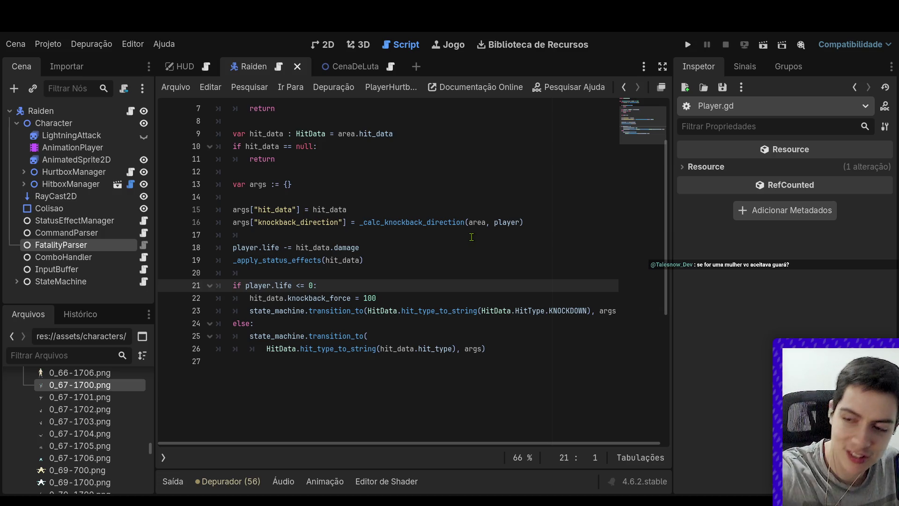
click(409, 240)
click(391, 259)
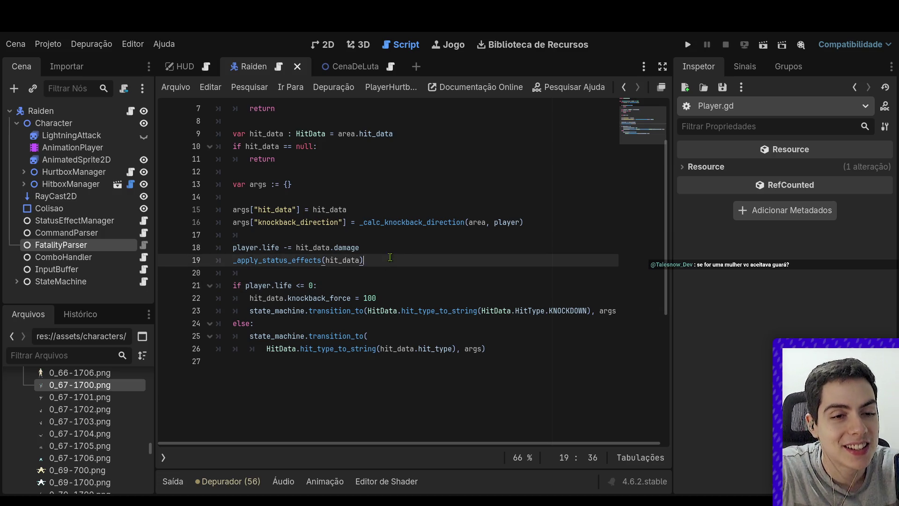
double_click(405, 249)
click(401, 253)
click(372, 233)
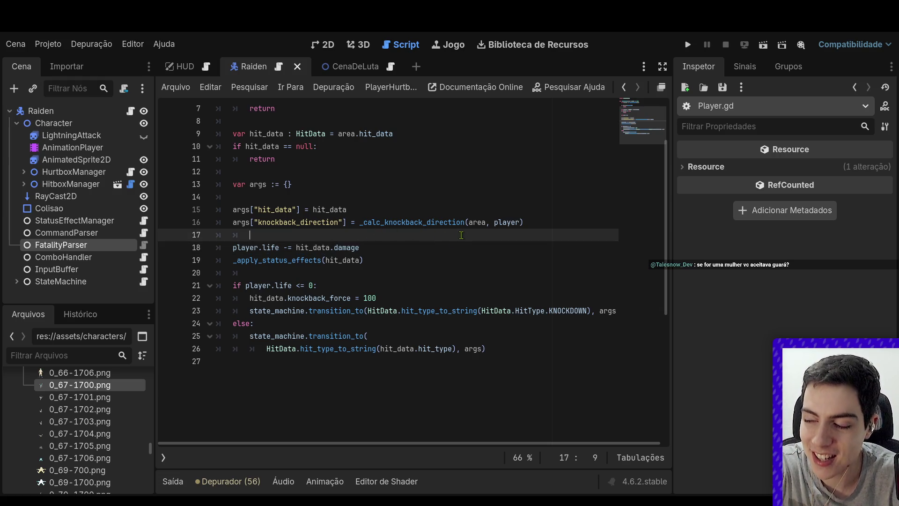
click(407, 257)
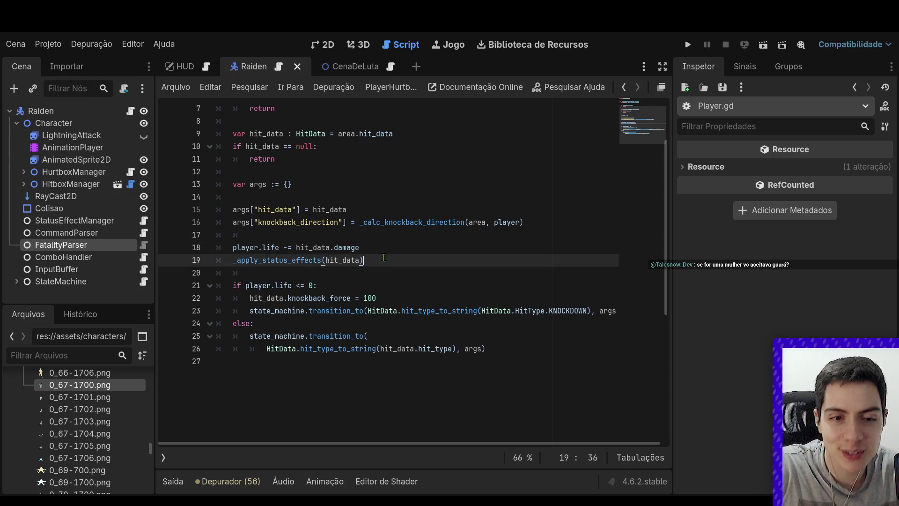
click(407, 251)
click(411, 234)
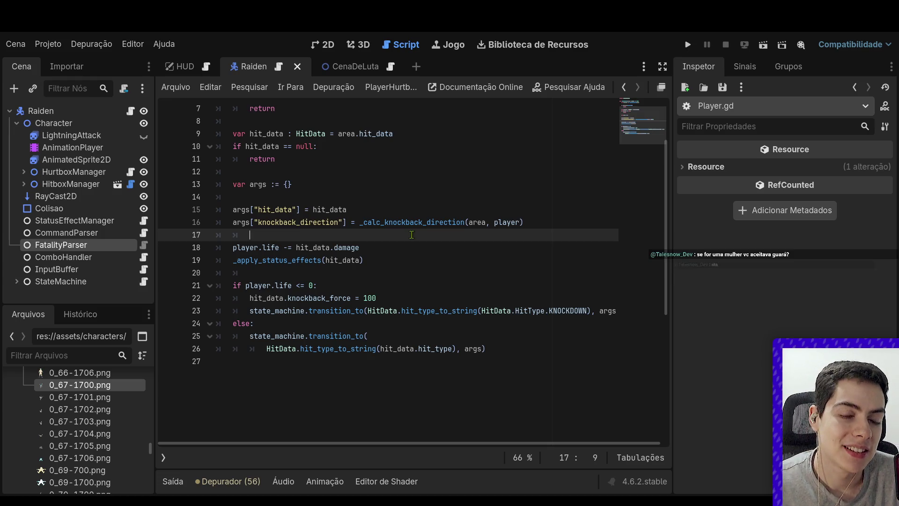
Insert new blank lines on line 17 above the damage subtraction, removing extra indentation
key(Return)
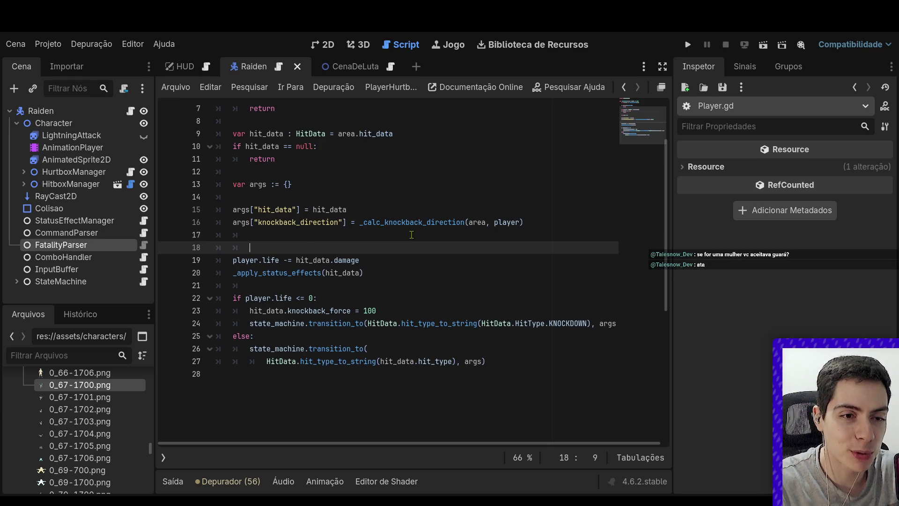
key(Up)
key(BackSpace)
key(Return)
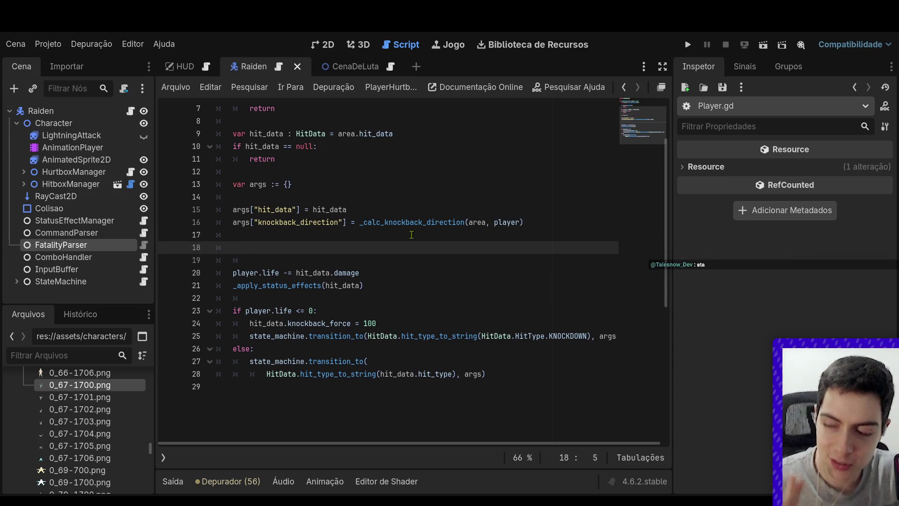
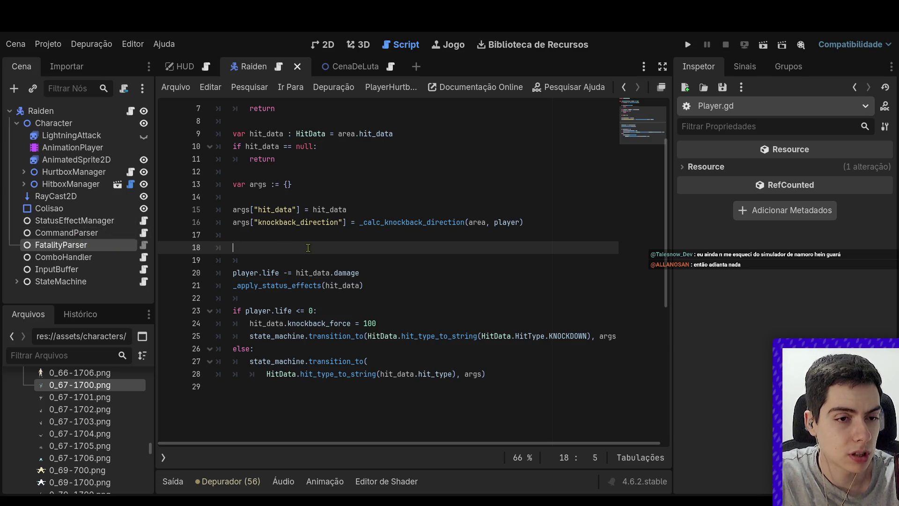
Write the line-18 condition as 'if player.dead:' instead of a life comparison
text(if playe)
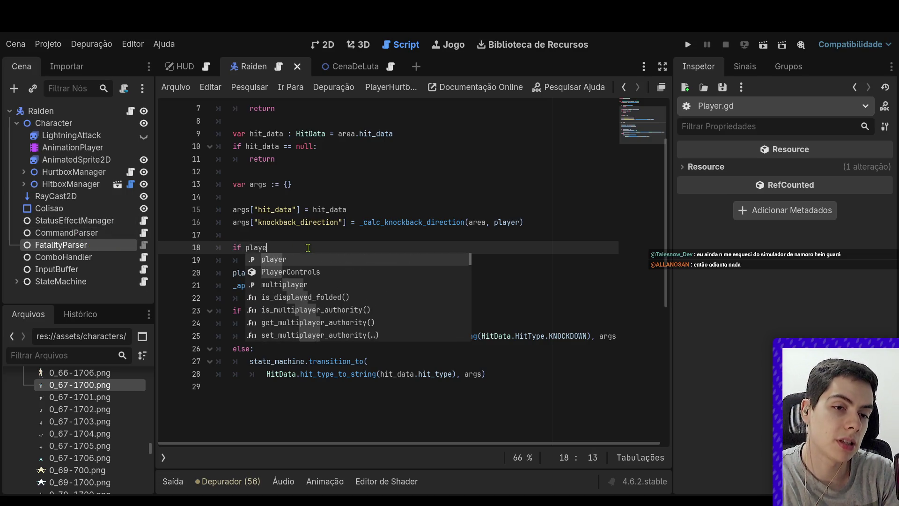
text(r.life )
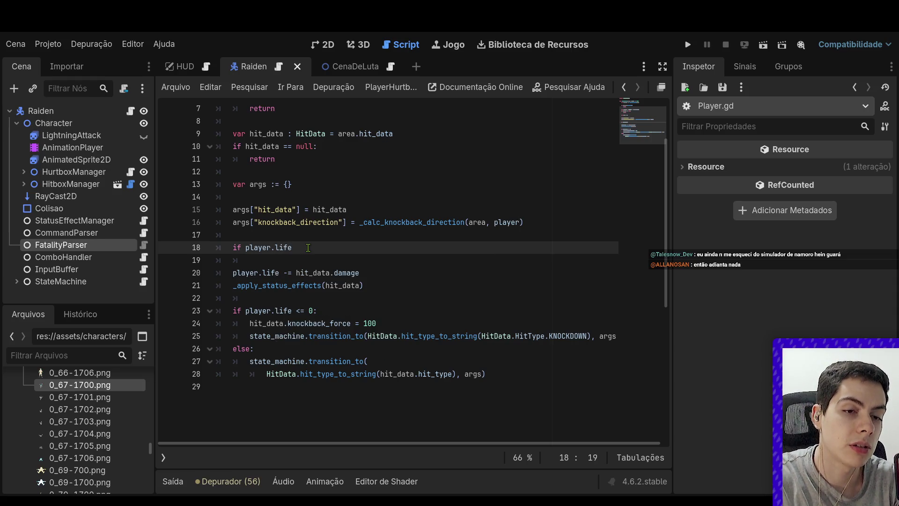
text(<=)
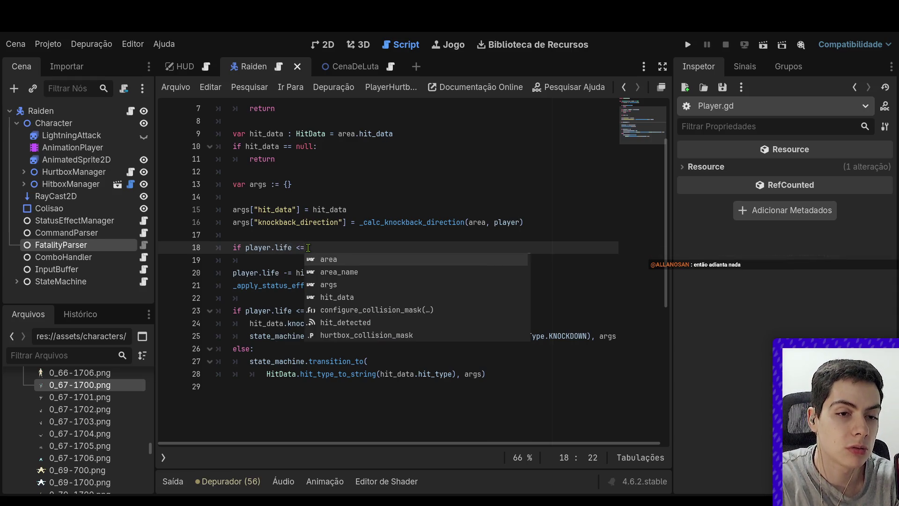
key(BackSpace)
key(BackSpace)
key(BackSpace)
key(BackSpace)
text(died:)
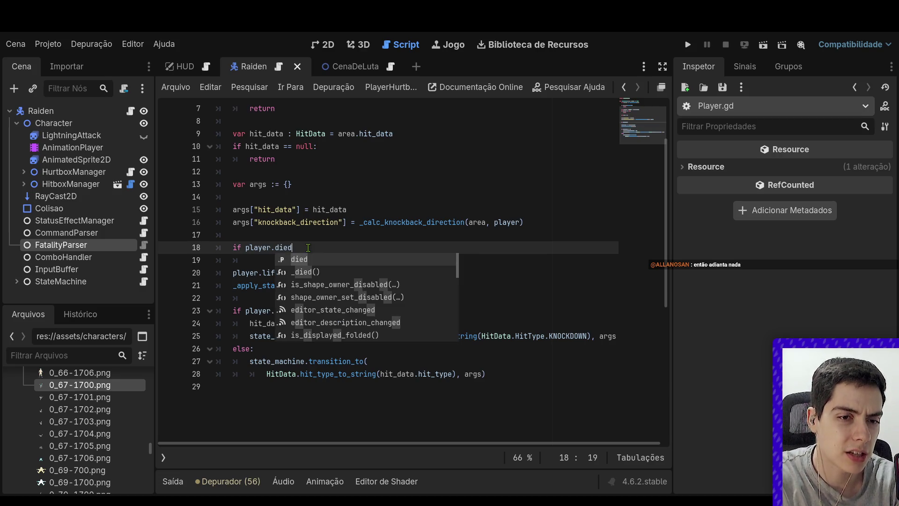
drag(313, 311, 275, 310)
click(285, 248)
key(BackSpace)
key(BackSpace)
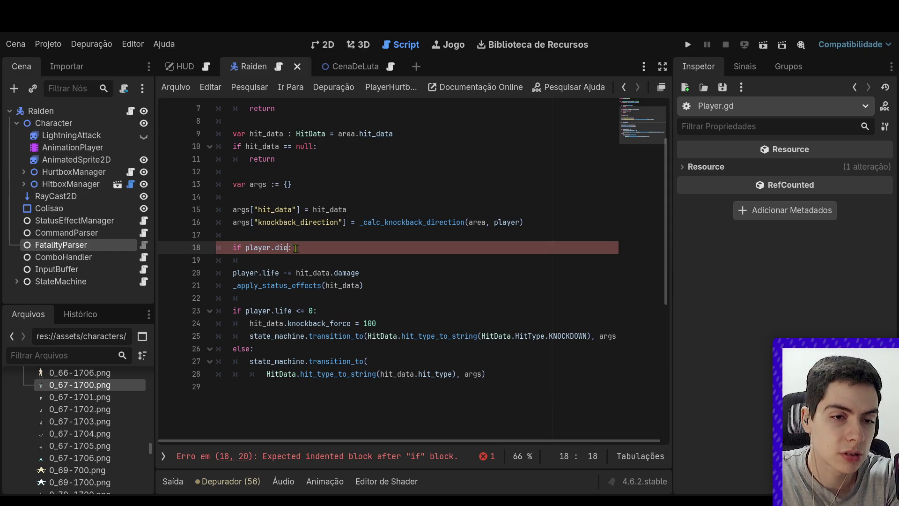
text(ead)
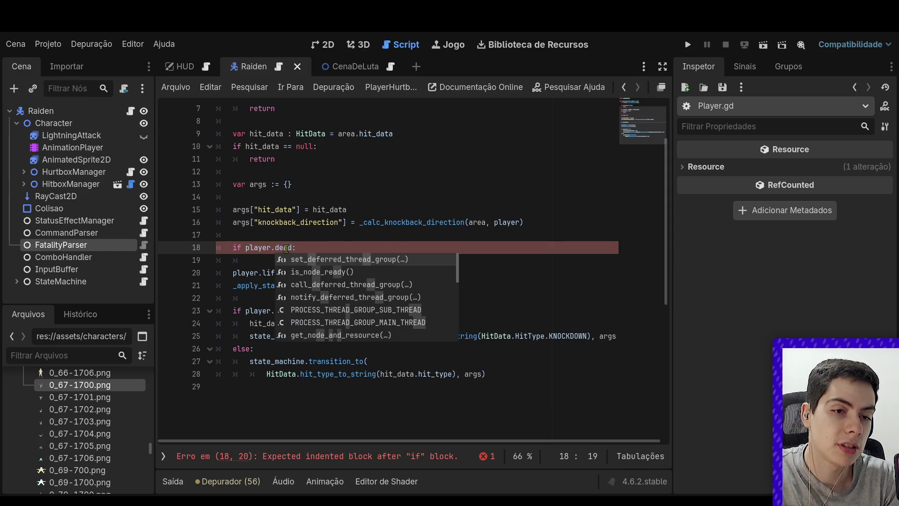
Inspect the player and Character class declarations in Player.gd to find the died variable
ctrl+click(260, 247)
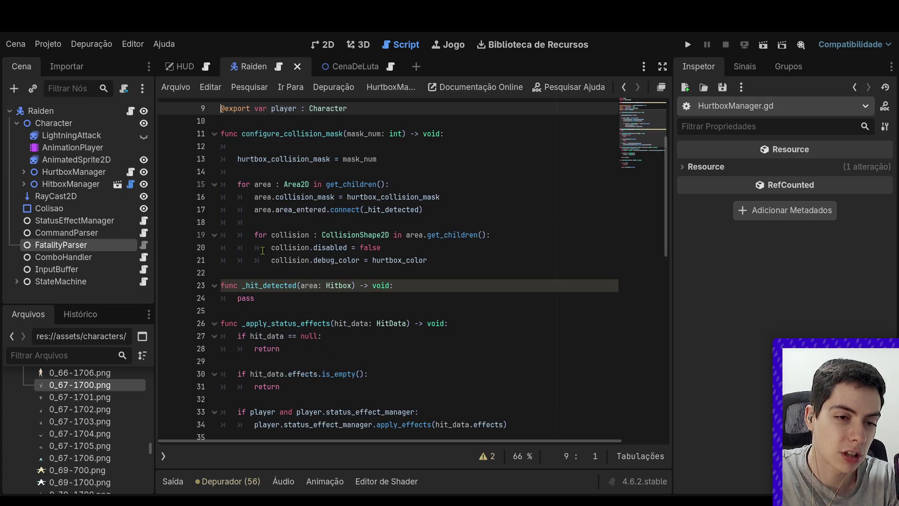
scroll(479, 232, down, 5)
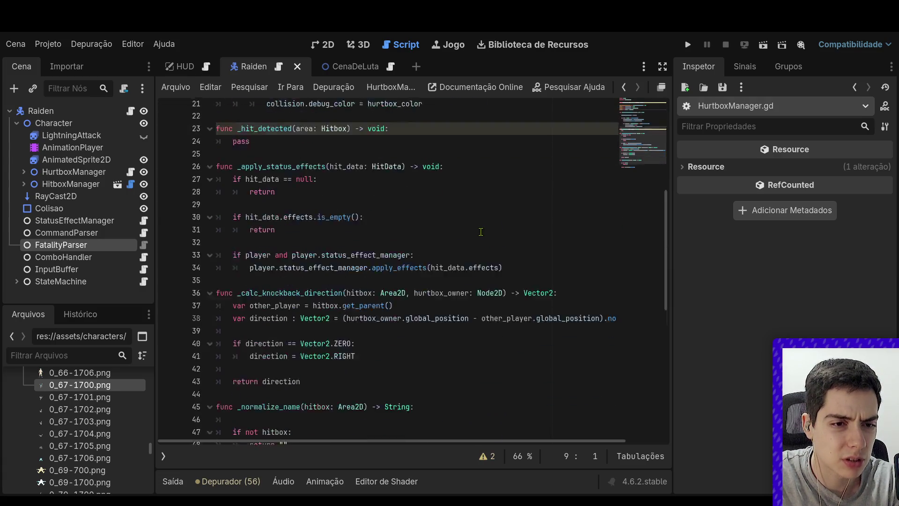
scroll(479, 232, up, 5)
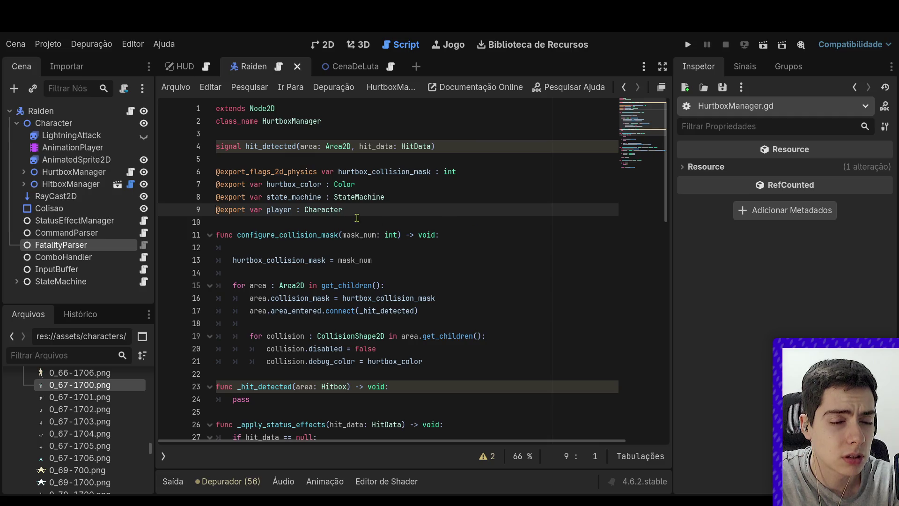
key(alt+Left)
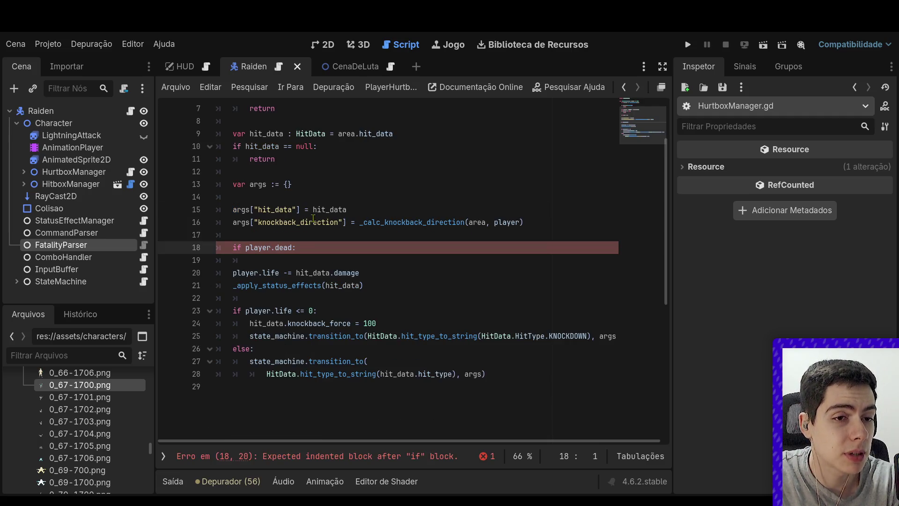
key(alt+Right)
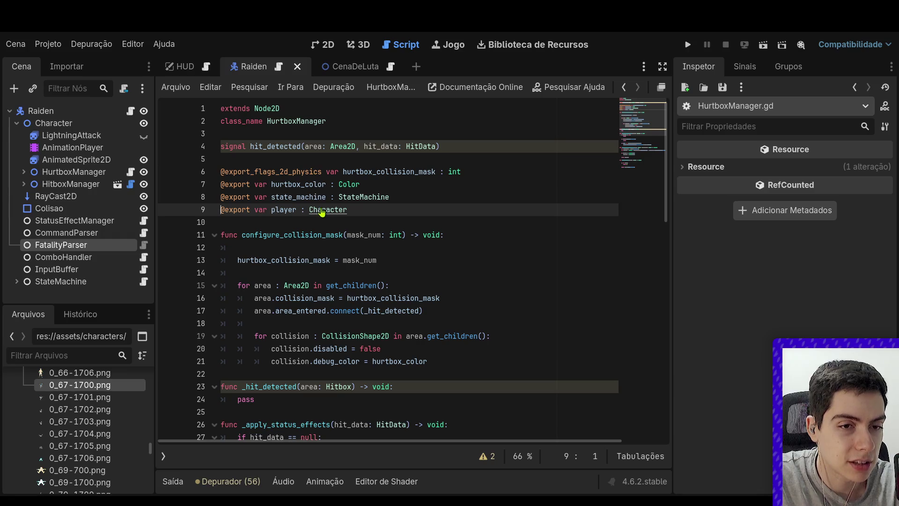
ctrl+click(321, 209)
scroll(370, 214, down, 4)
scroll(370, 213, down, 5)
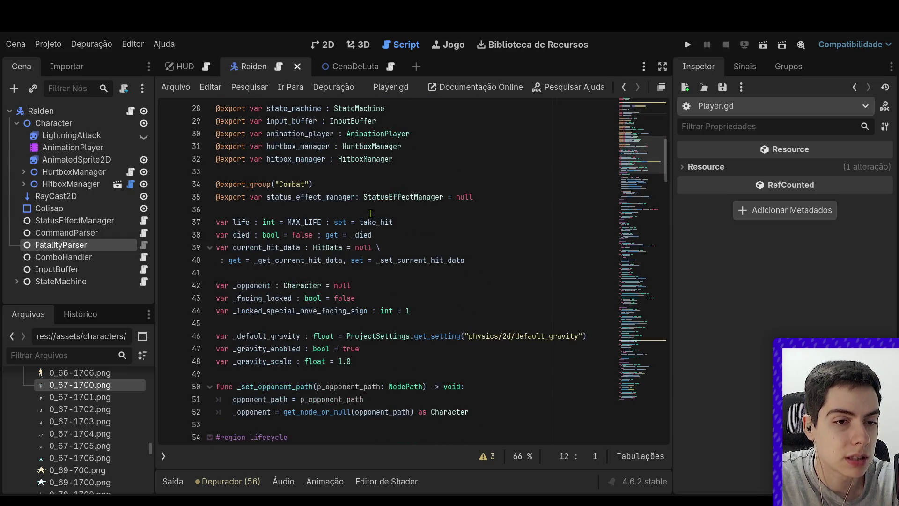
key(alt+Left)
scroll(349, 222, down, 2)
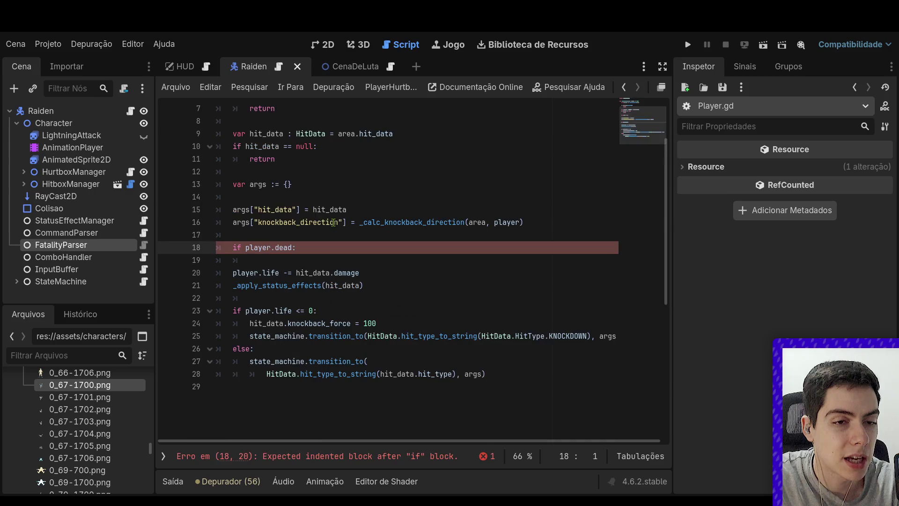
Correct the condition to 'if player.died:' and change line 24 to use player.died
click(291, 247)
key(BackSpace)
key(BackSpace)
key(BackSpace)
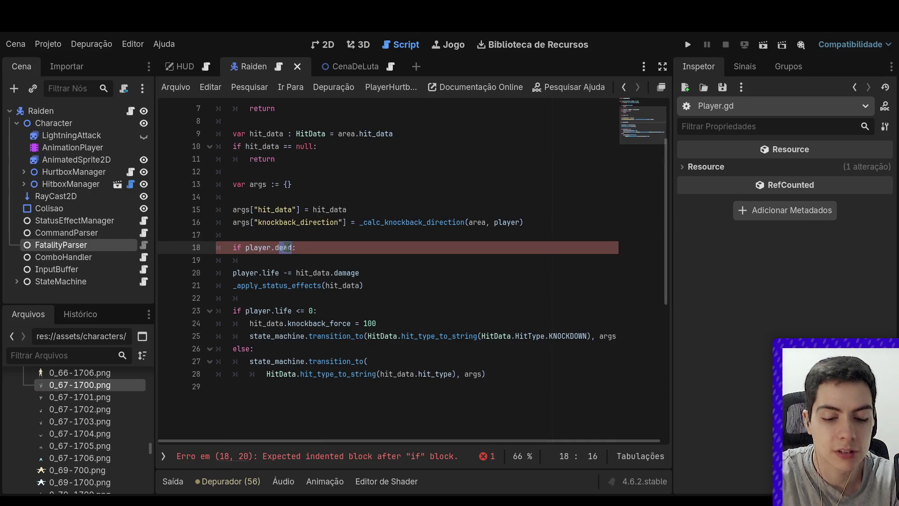
text(ied)
key(End)
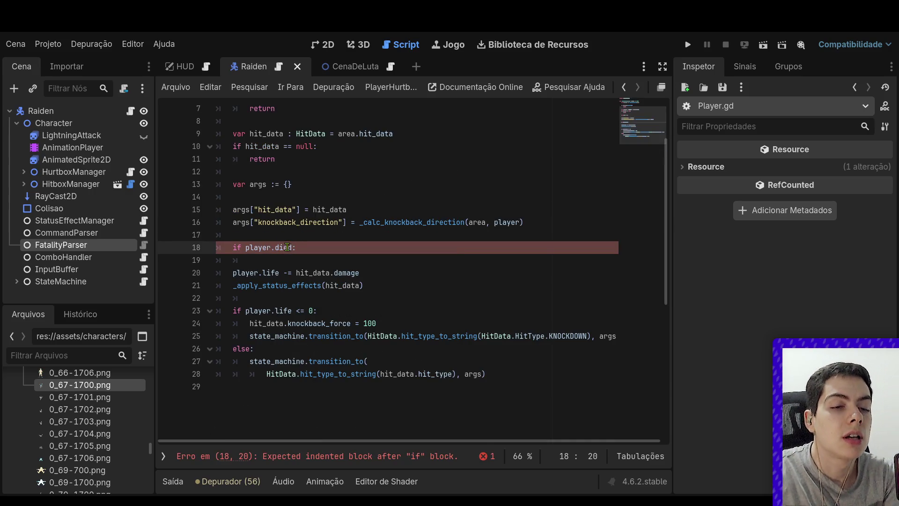
key(Return)
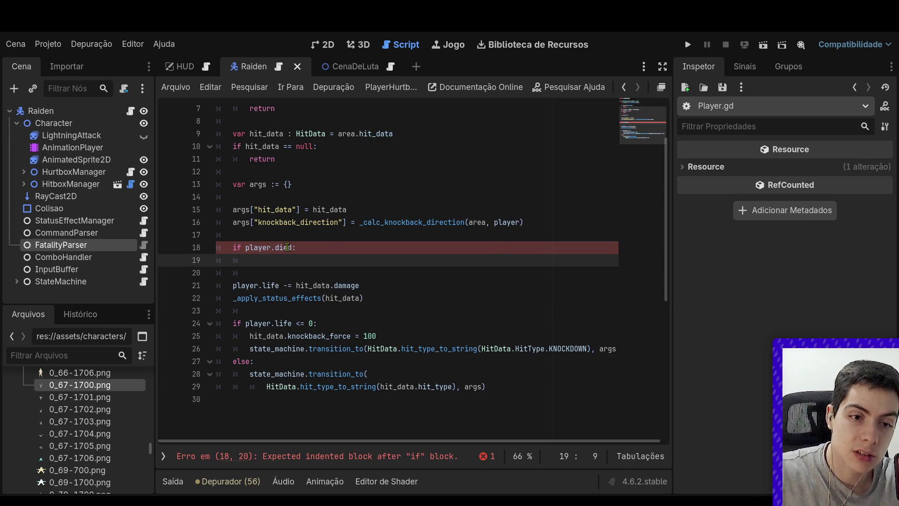
scroll(287, 246, up, 1)
drag(313, 361, 276, 361)
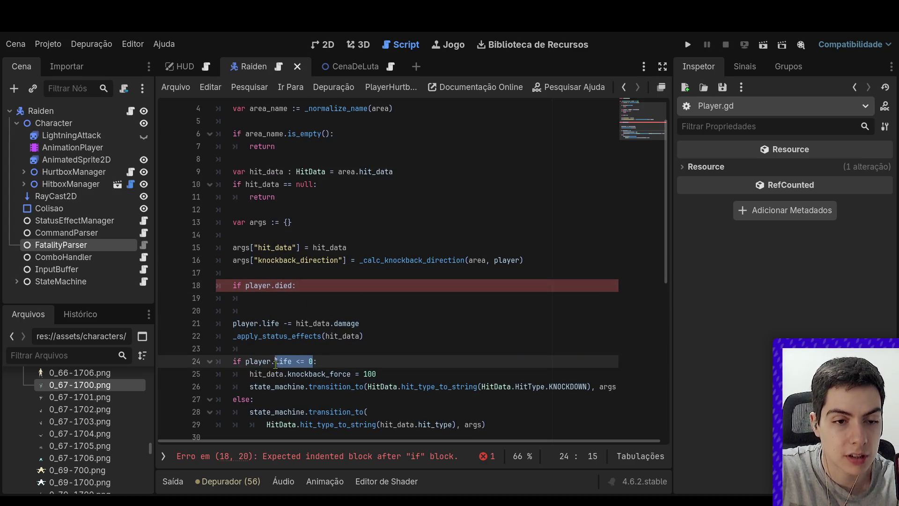
text(died)
click(312, 296)
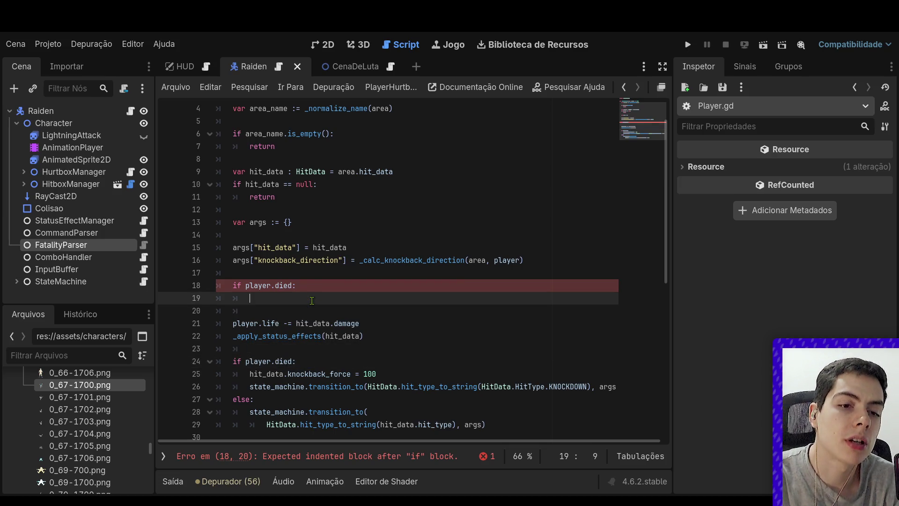
Add state_machine.transition_to("Falldown") and return in the if body, then show the CenaDeLuta script
text(state_machine.)
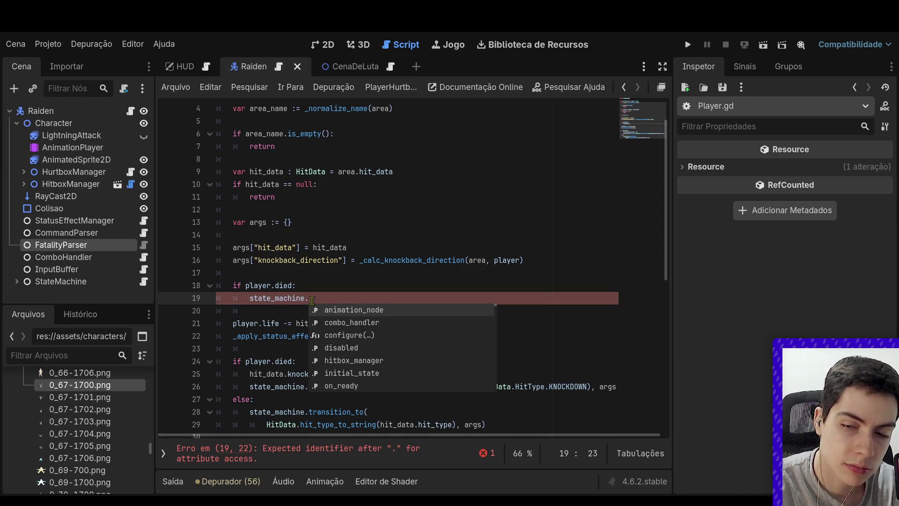
text(transition)
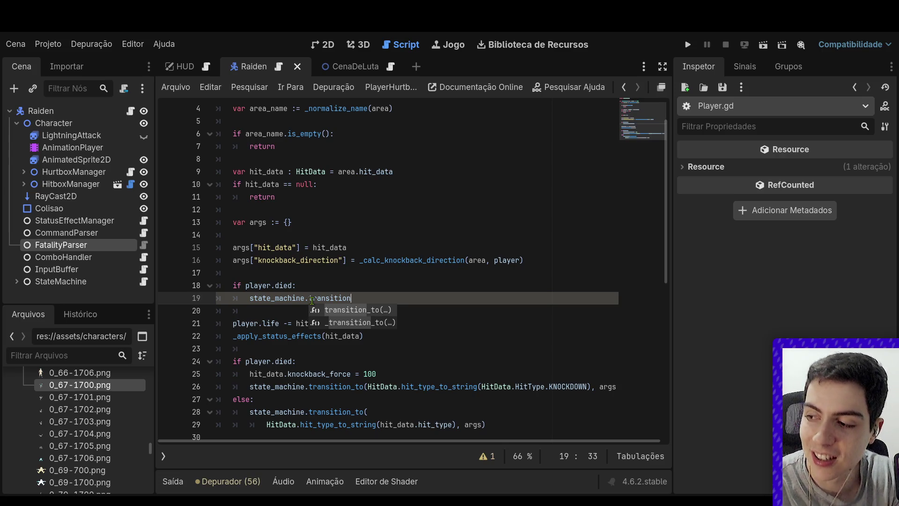
key(Return)
text(")
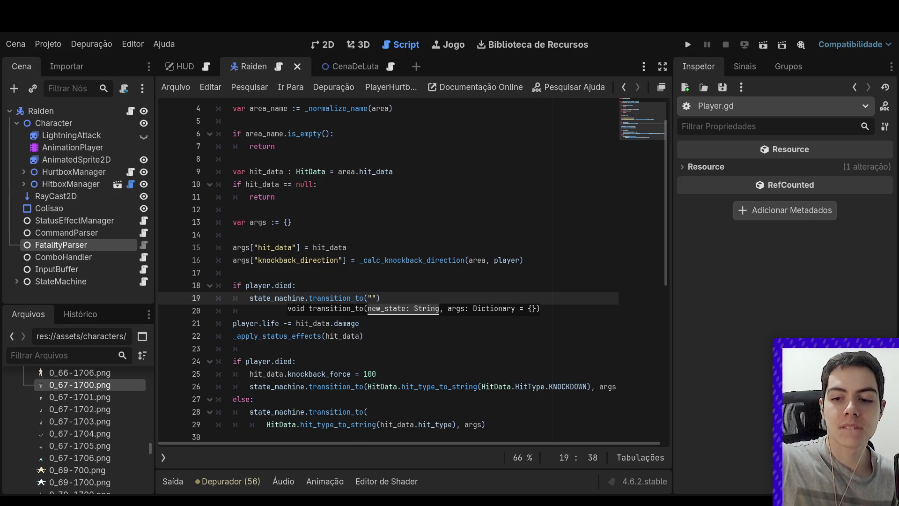
key(Escape)
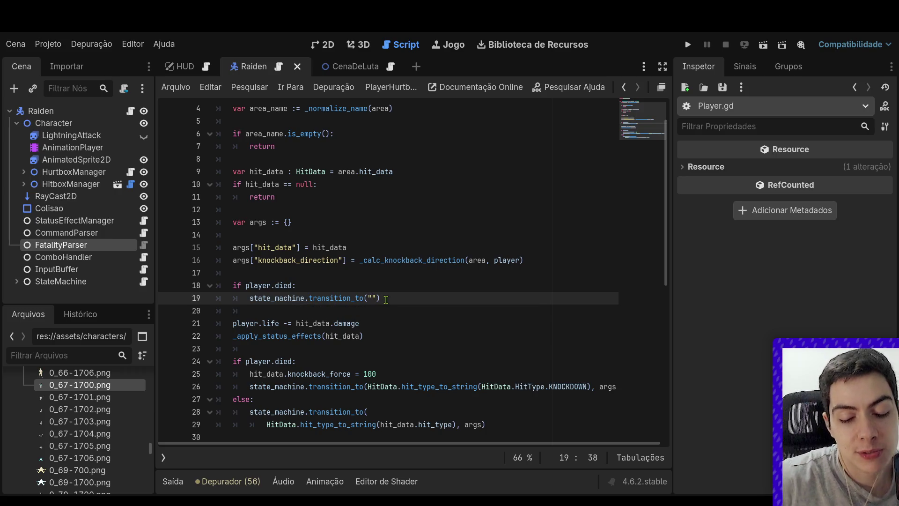
text(Falldown)
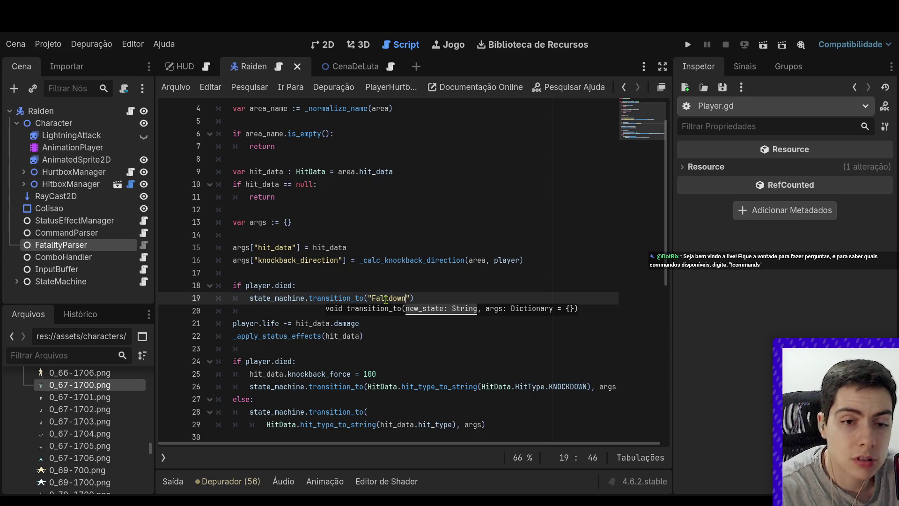
click(447, 300)
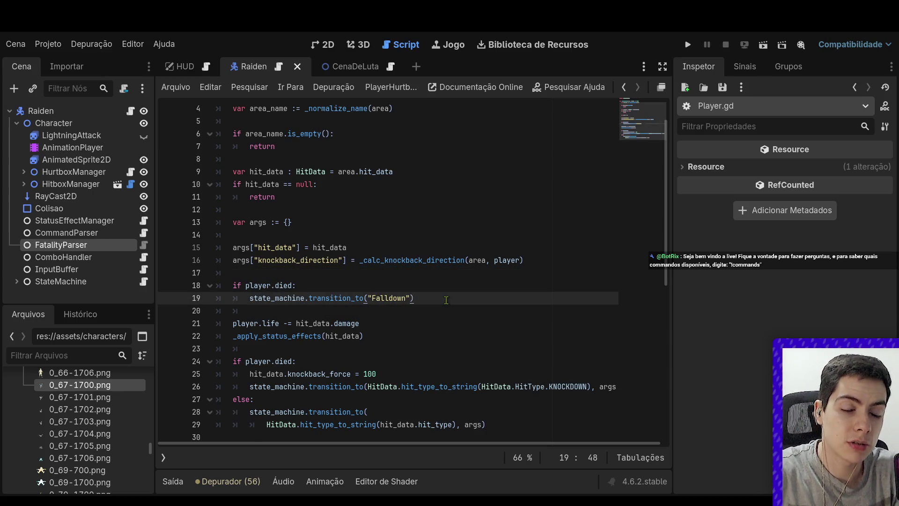
key(Return)
text(return)
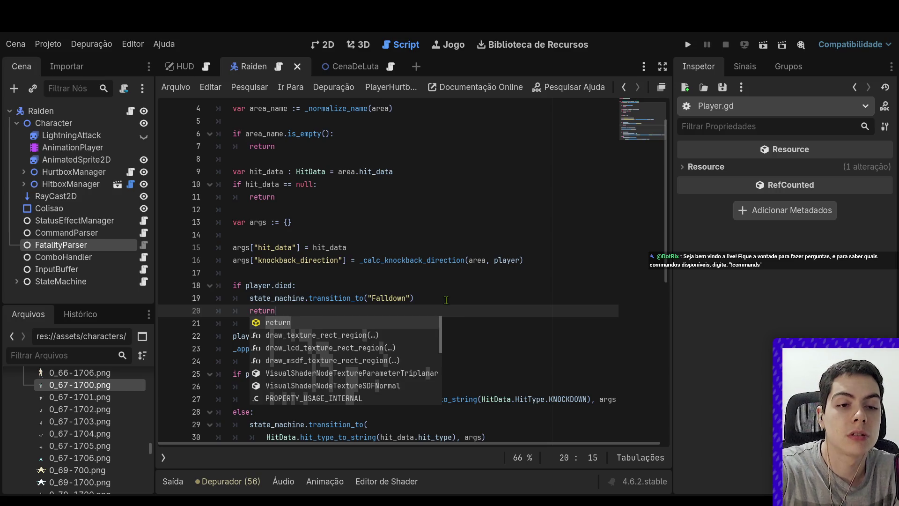
key(Escape)
click(459, 298)
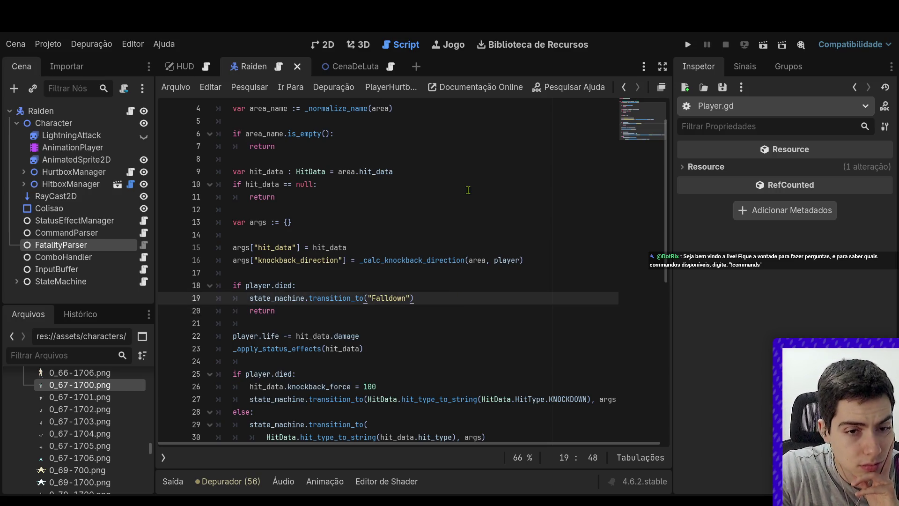
click(351, 66)
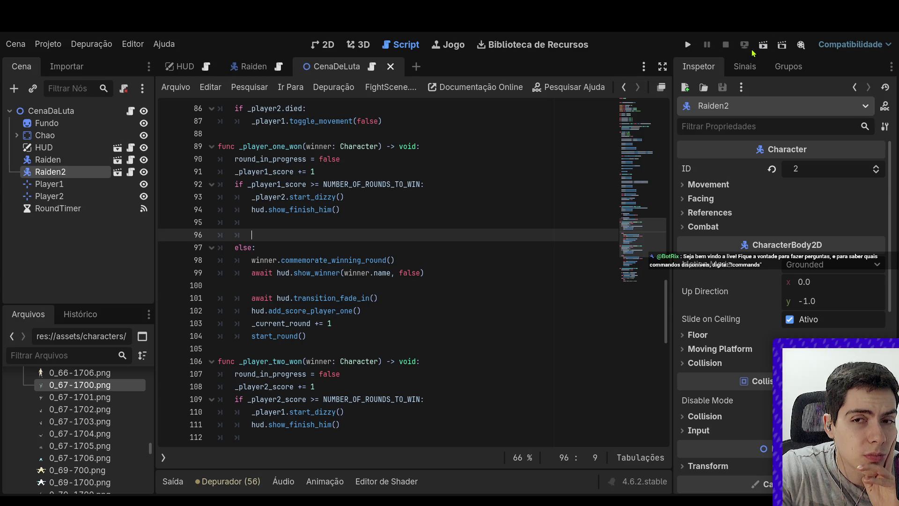
Run the fight scene to test it, then stop the game
click(763, 46)
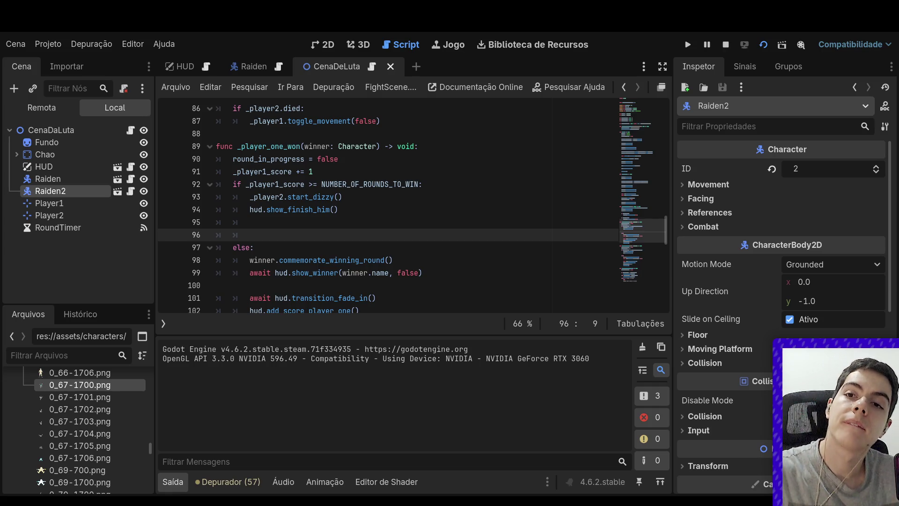
click(726, 45)
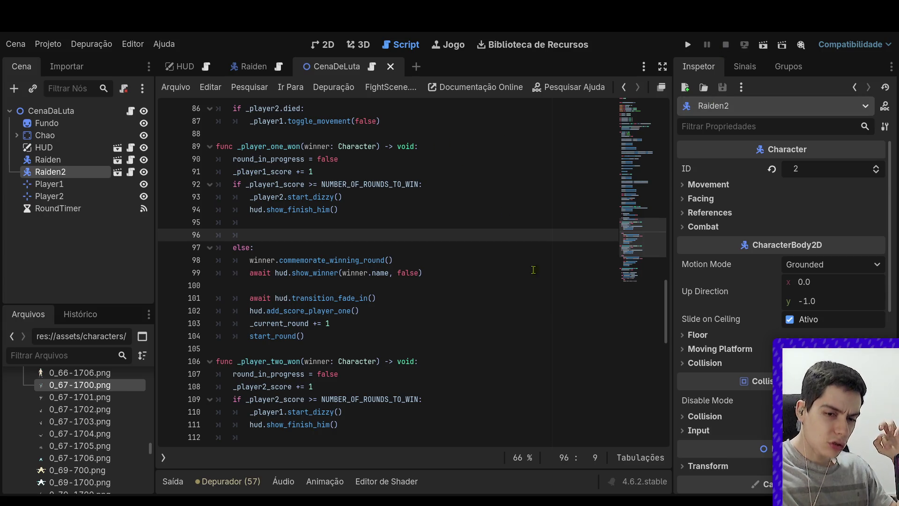
scroll(533, 270, up, 4)
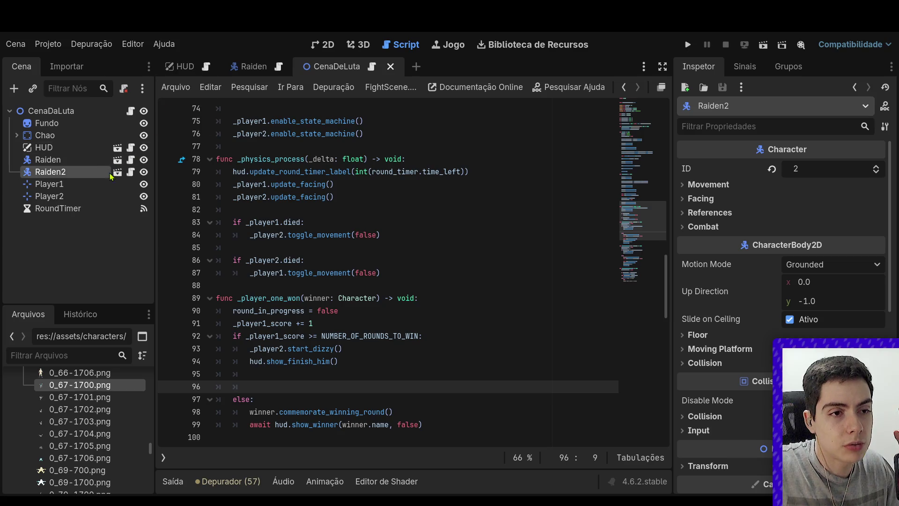
Open Raiden2's Player.gd script and the Raiden character scene
click(129, 172)
scroll(217, 211, down, 10)
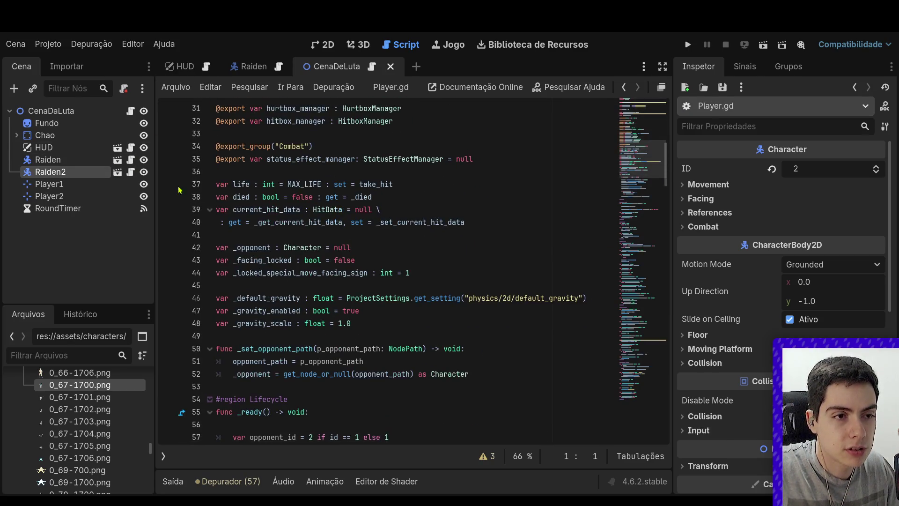
click(116, 160)
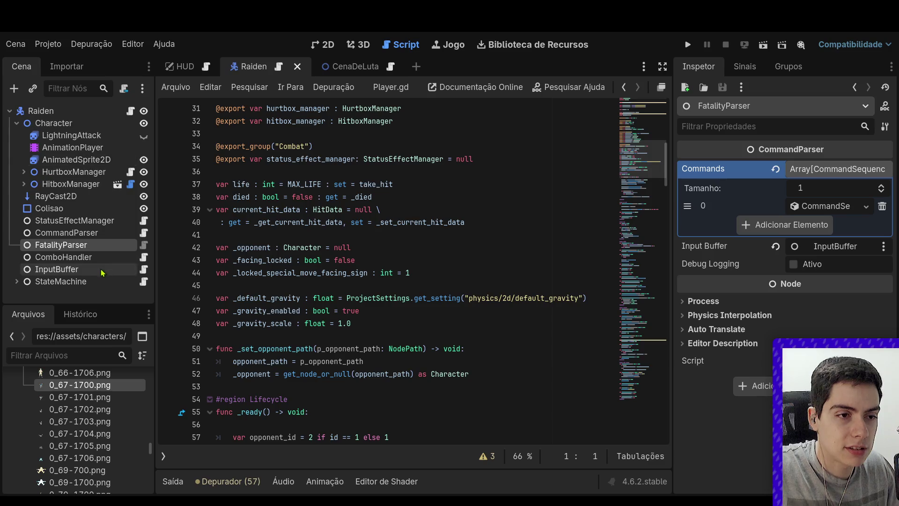
Expand the StateMachine and review the Falldown and KnockdownHit state scripts
click(17, 281)
scroll(25, 266, down, 5)
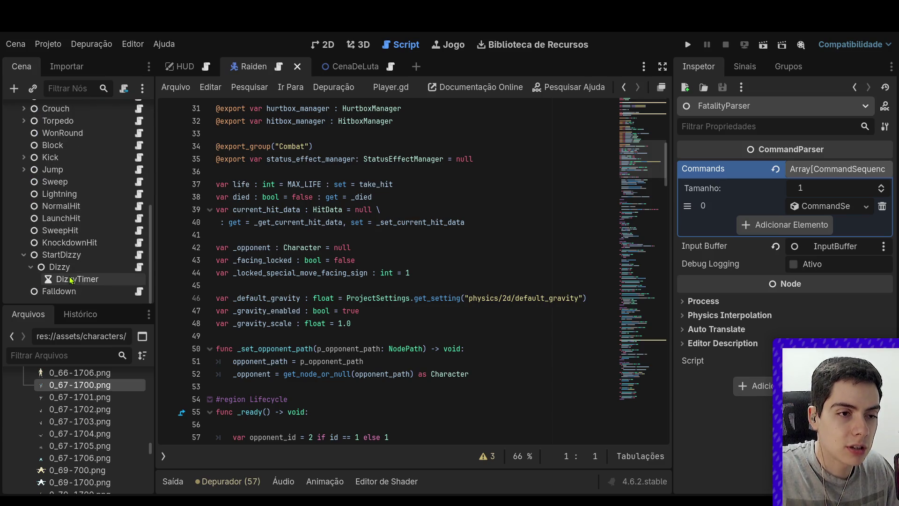
click(23, 255)
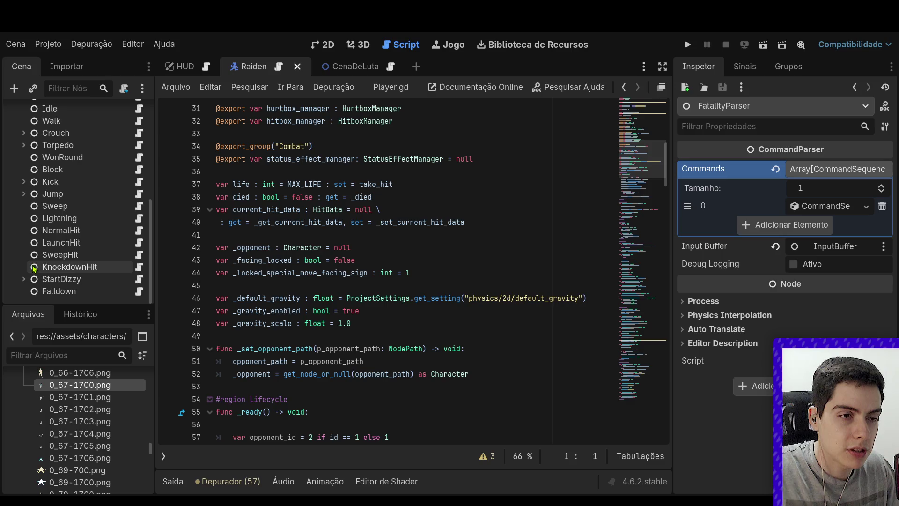
click(141, 292)
click(138, 268)
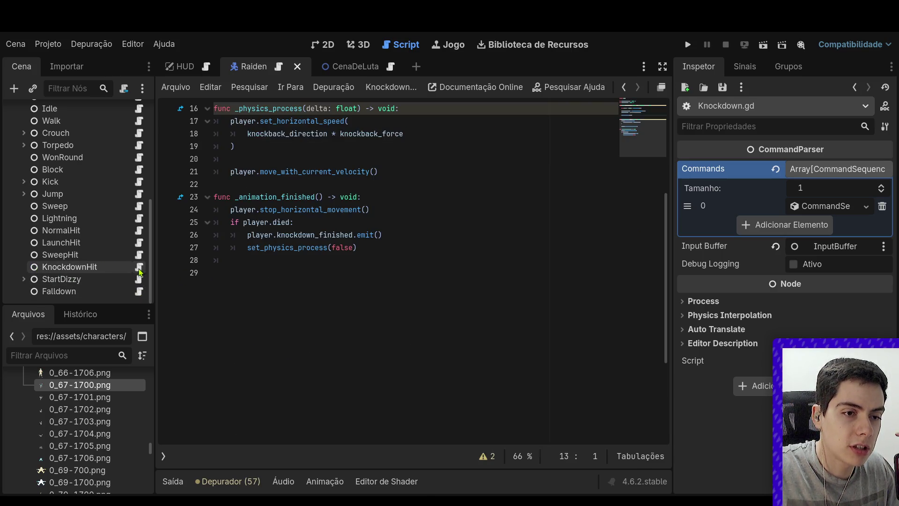
scroll(287, 276, up, 2)
drag(394, 328, 367, 311)
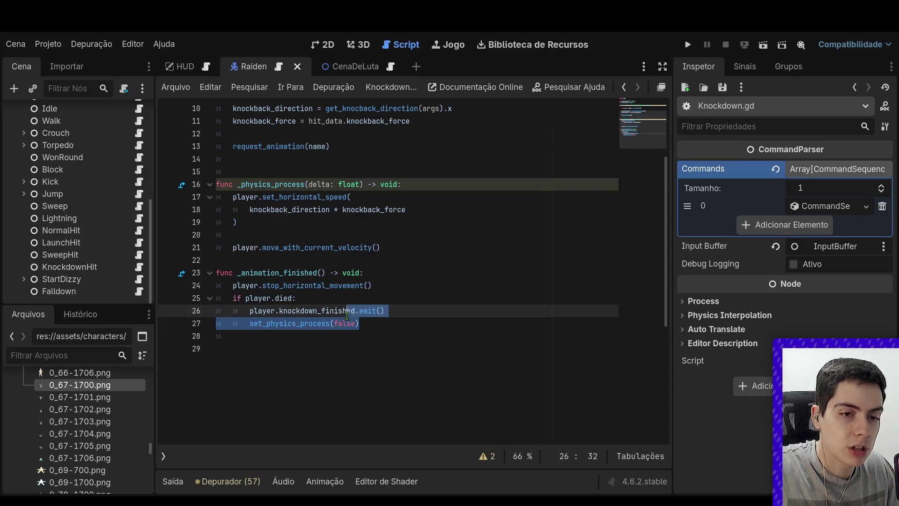
click(368, 311)
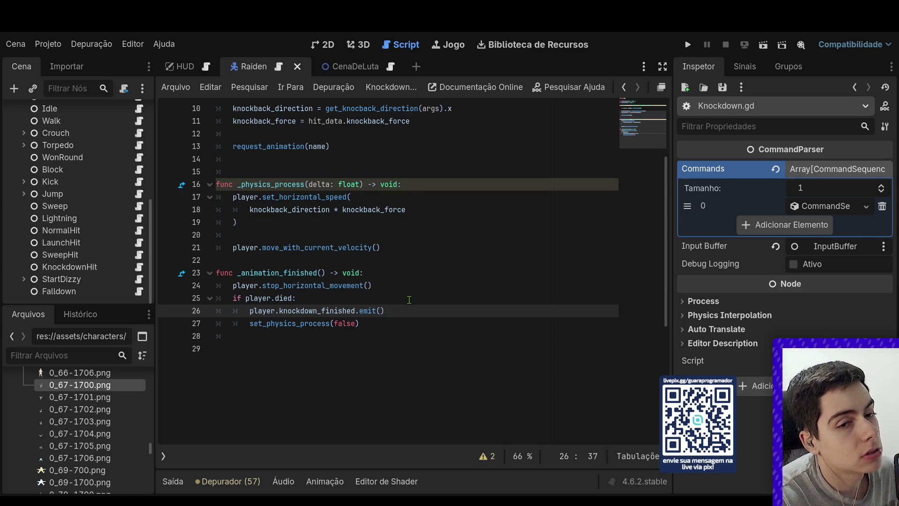
In Player.gd, add 'signal player_lost' on a new line below knockdown_finished
scroll(120, 106, up, 10)
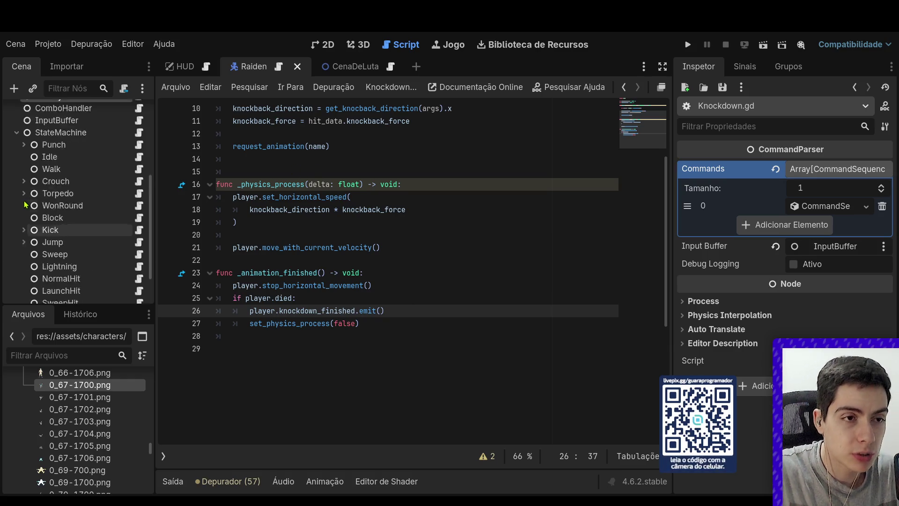
click(124, 110)
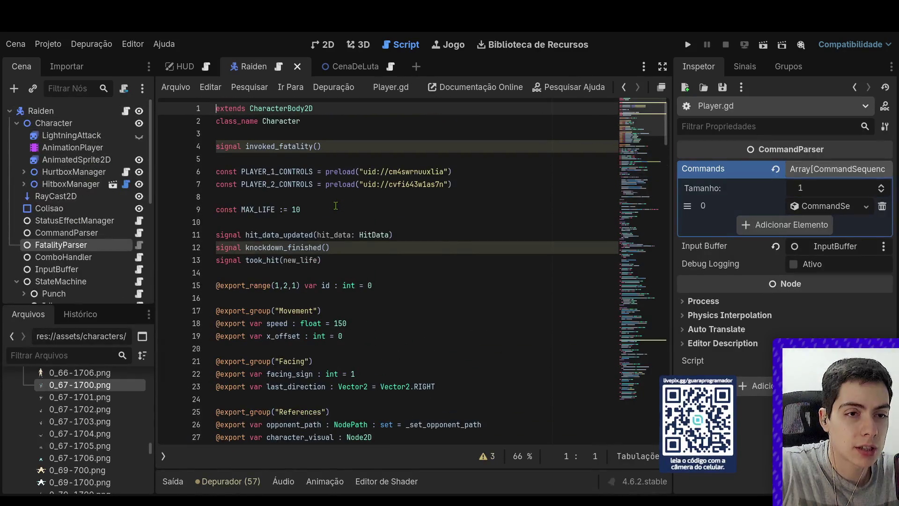
click(335, 149)
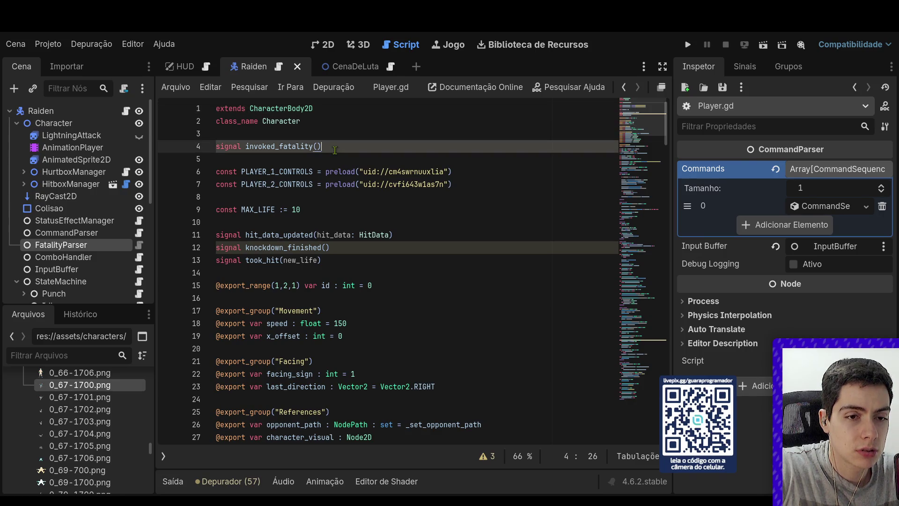
click(357, 258)
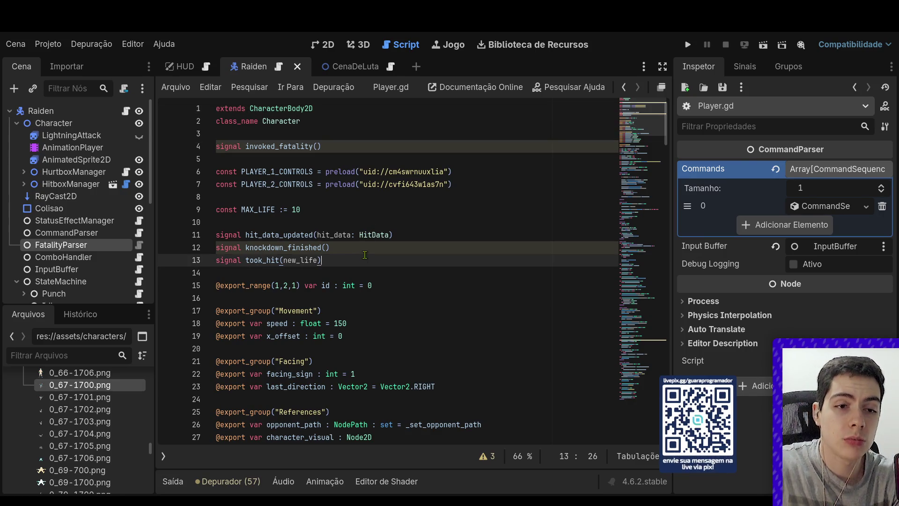
click(366, 248)
key(Return)
text(signal )
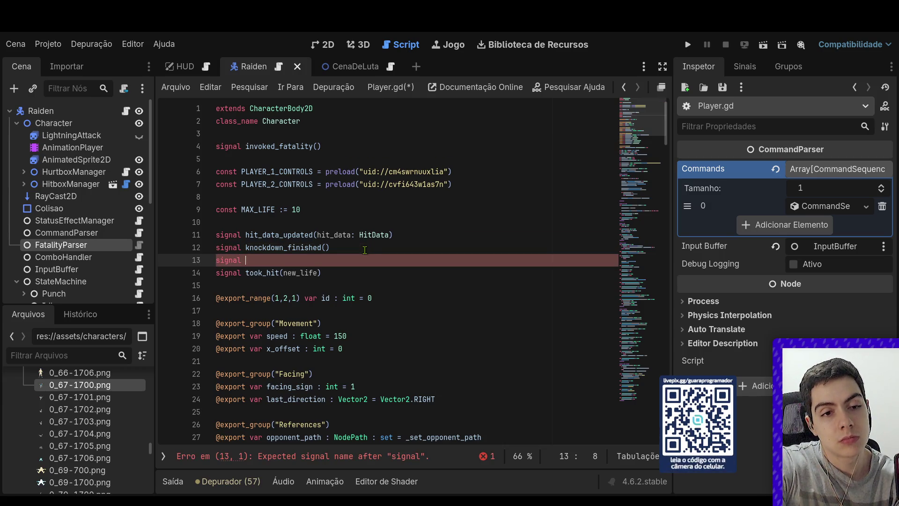
text(player_lost)
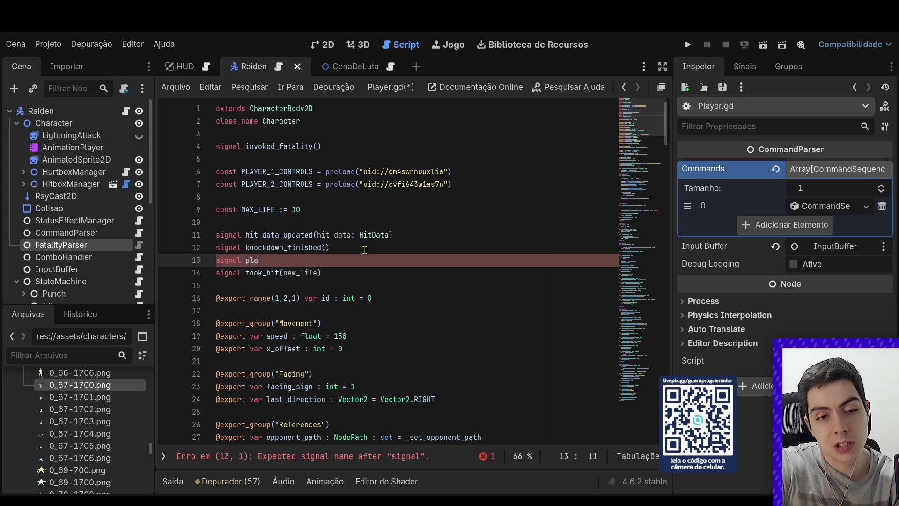
Name the line-13 signal falldown(), briefly trying fell_down(), and save Player.gd
key(BackSpace)
key(BackSpace)
key(BackSpace)
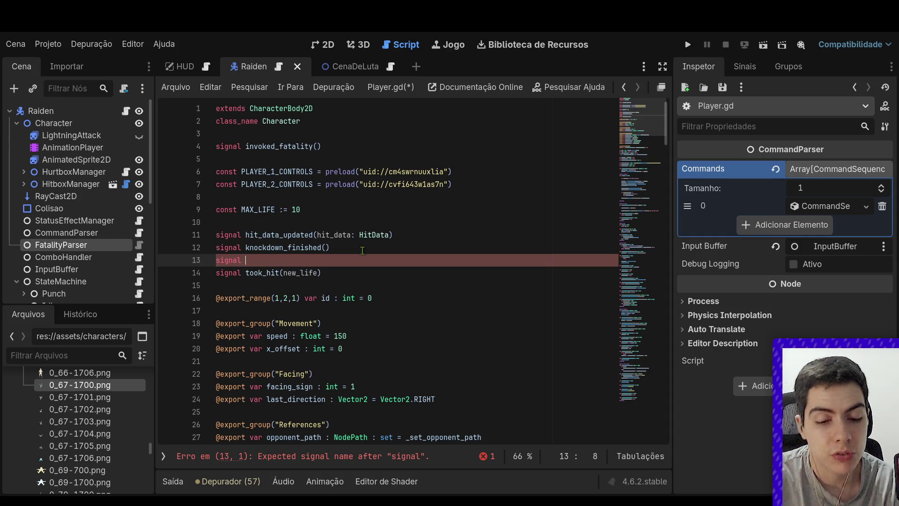
text(falldown()
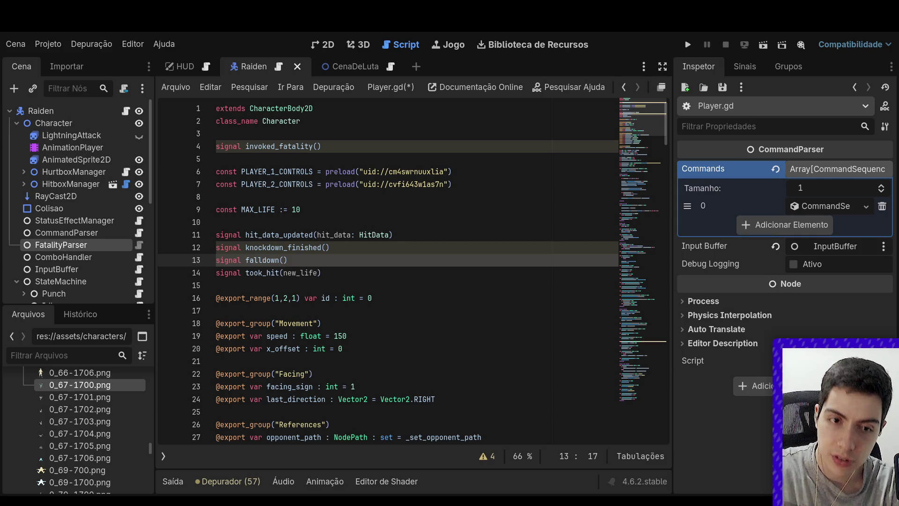
click(262, 260)
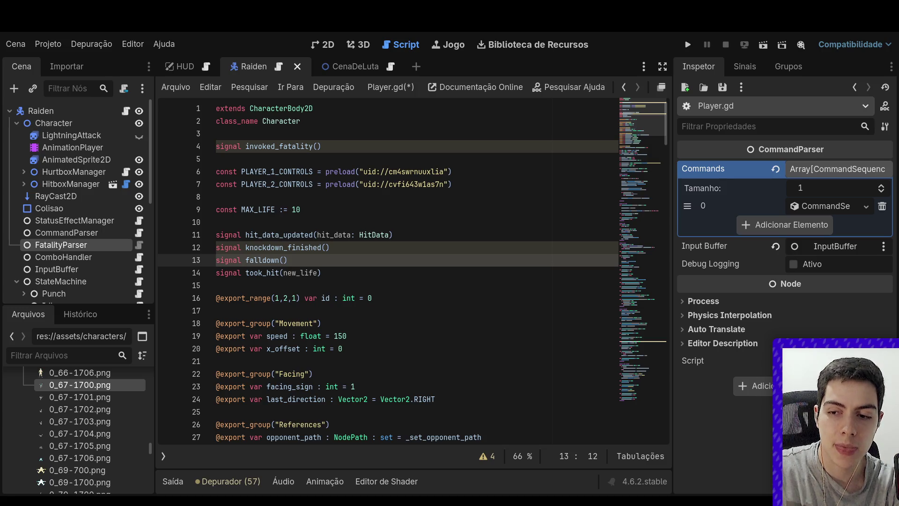
drag(288, 260, 253, 263)
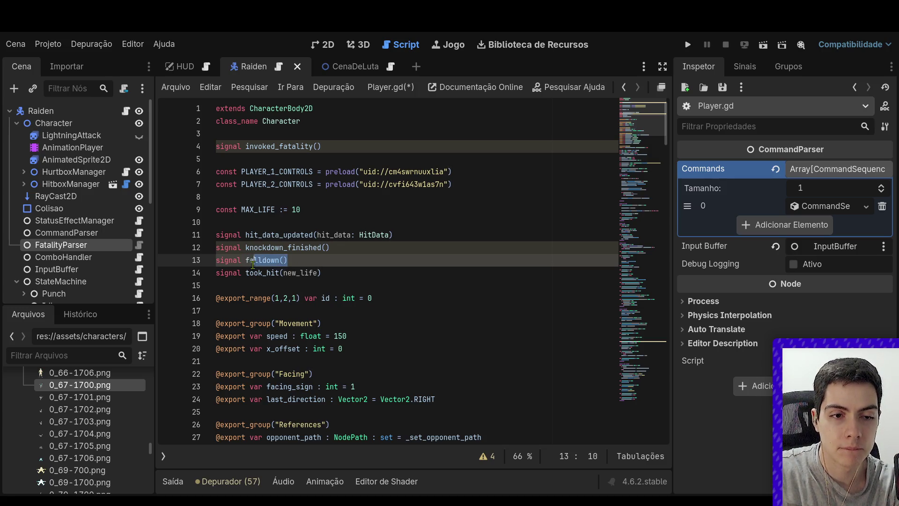
text(ll_)
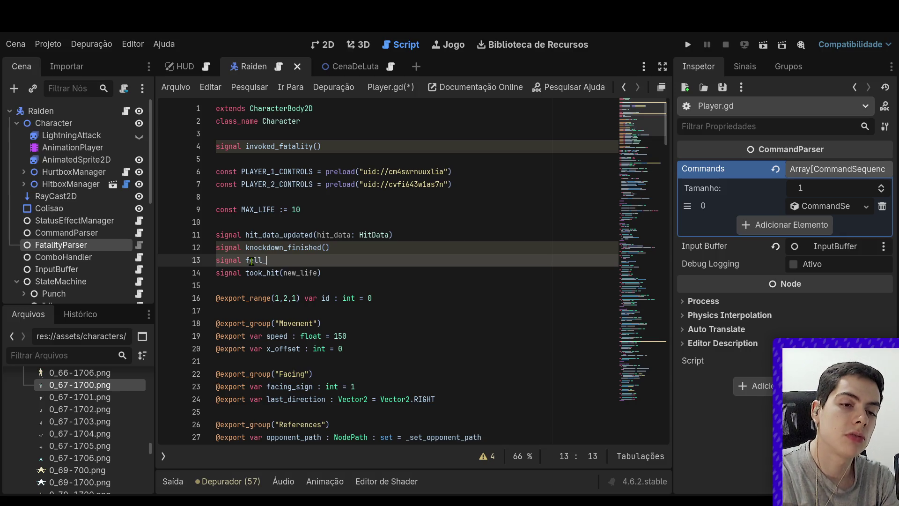
text(down())
key(ctrl+s)
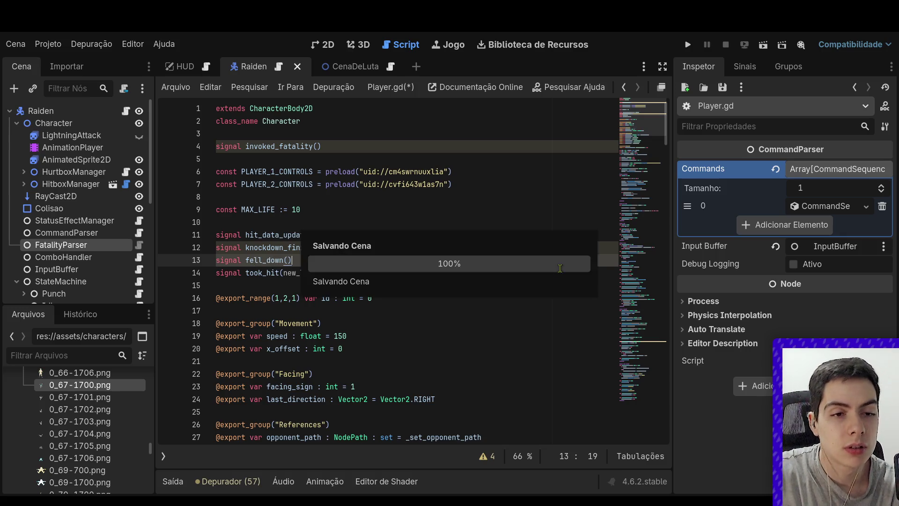
scroll(105, 279, down, 8)
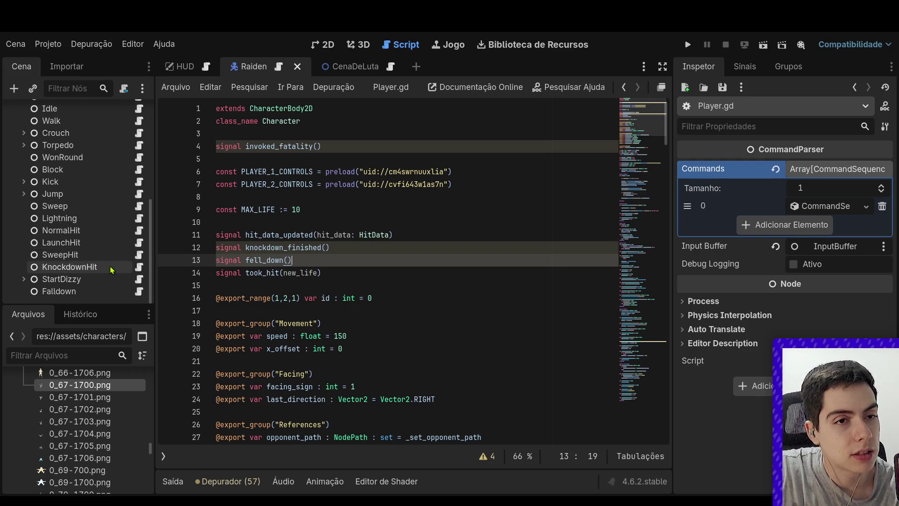
double_click(271, 261)
text(fal)
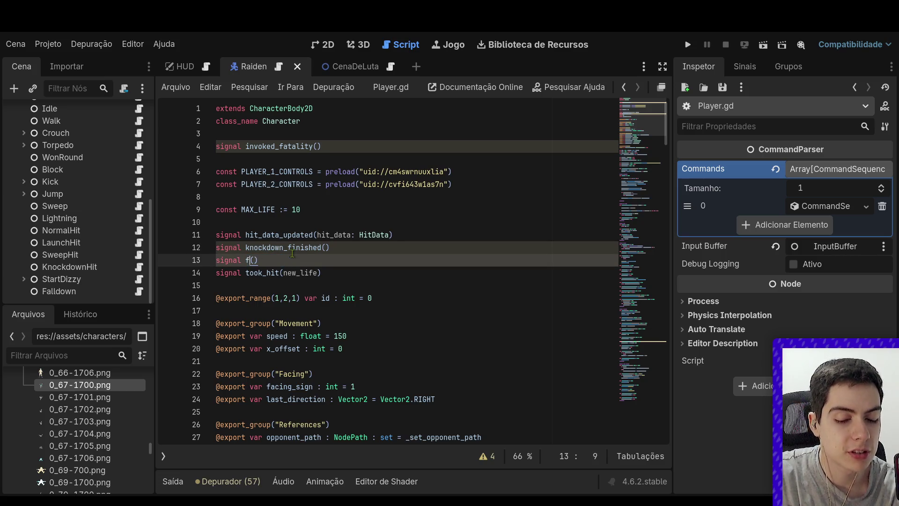
text(ldown)
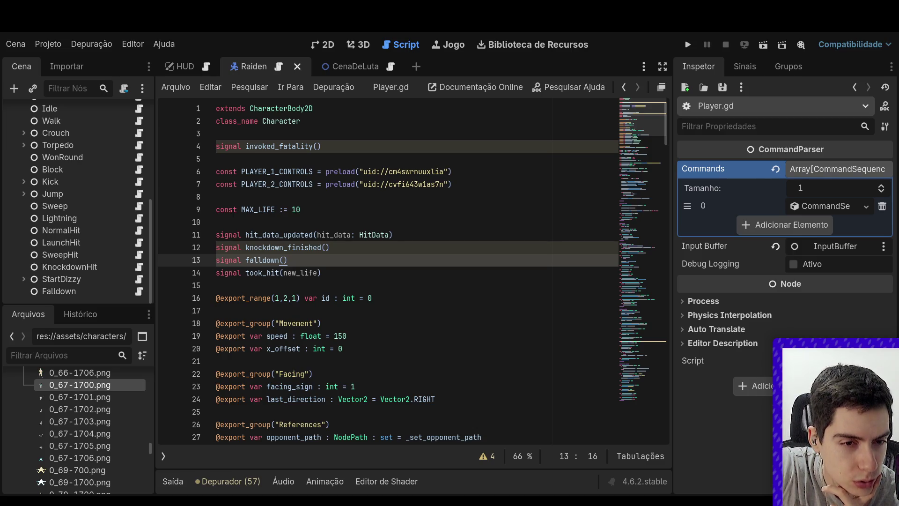
scroll(413, 269, down, 1)
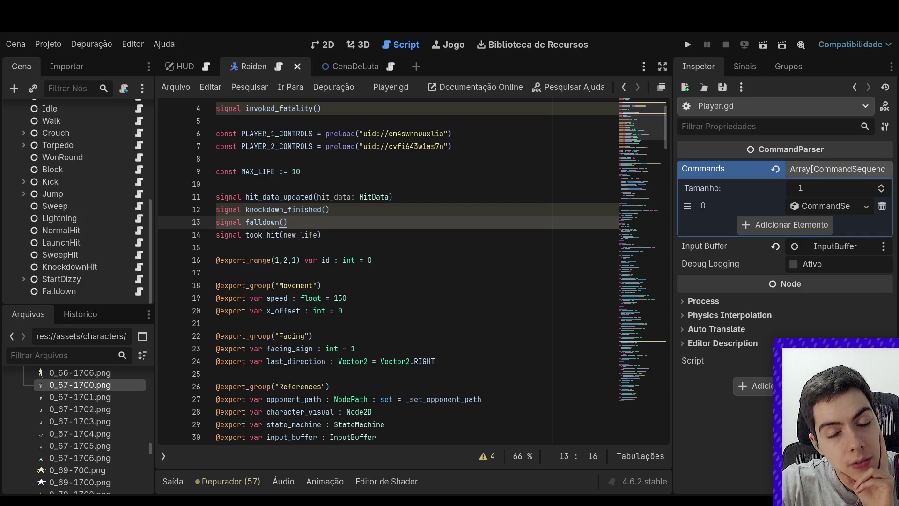
On line 96 of _player_one_won, write 'var signal_received : int = 0' followed by a blank line
click(338, 66)
scroll(436, 281, down, 6)
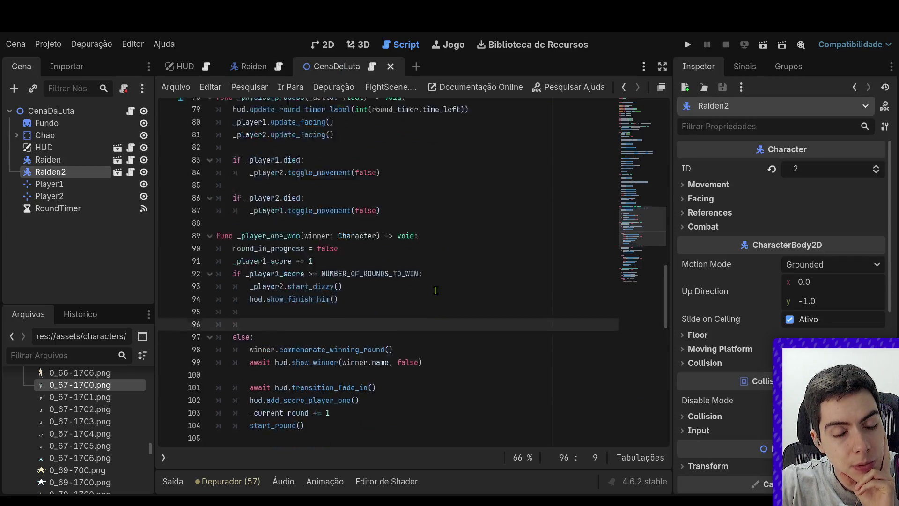
click(328, 197)
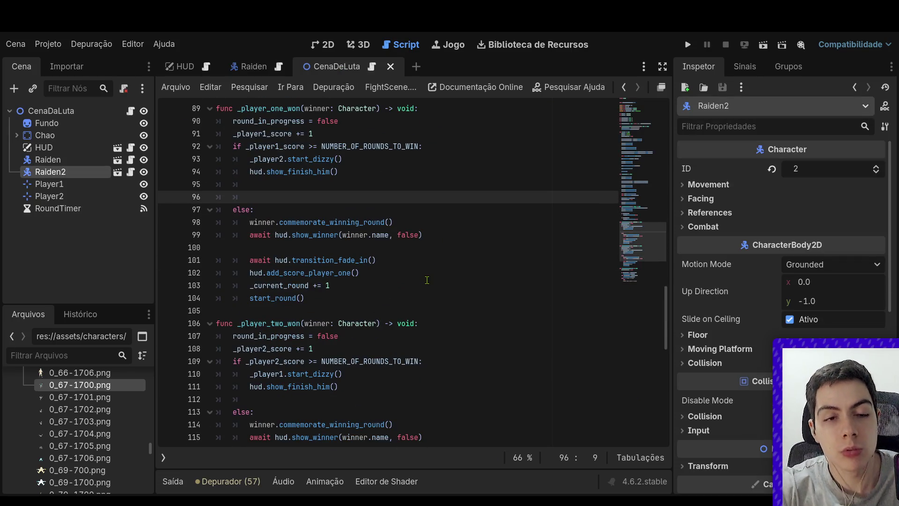
text(fall)
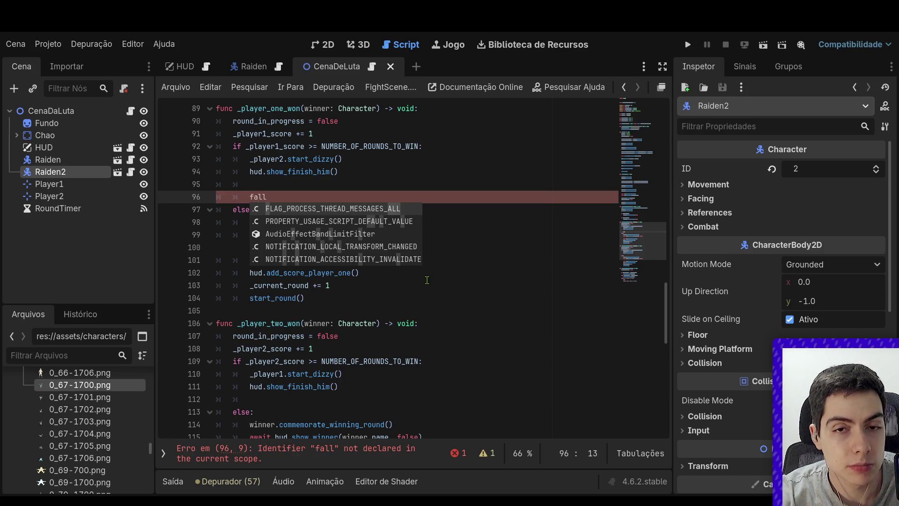
text(back)
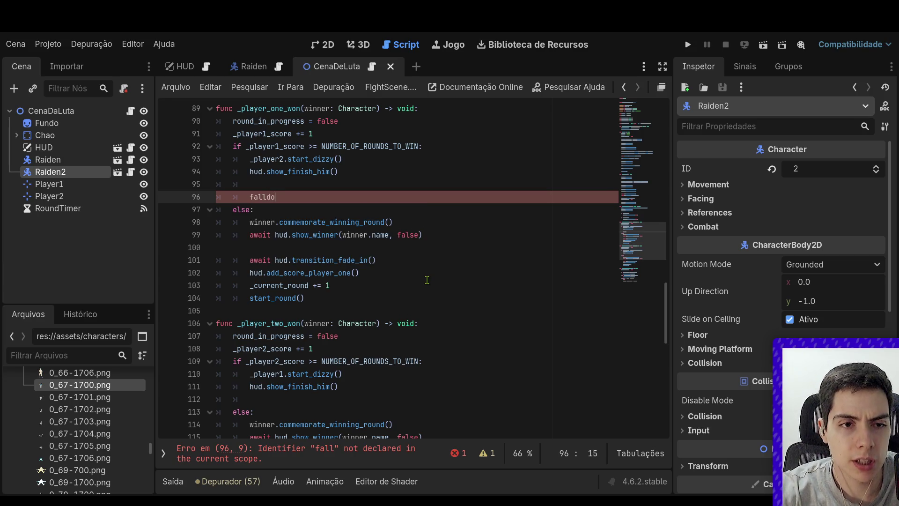
key(BackSpace)
key(BackSpace)
key(BackSpace)
key(BackSpace)
key(BackSpace)
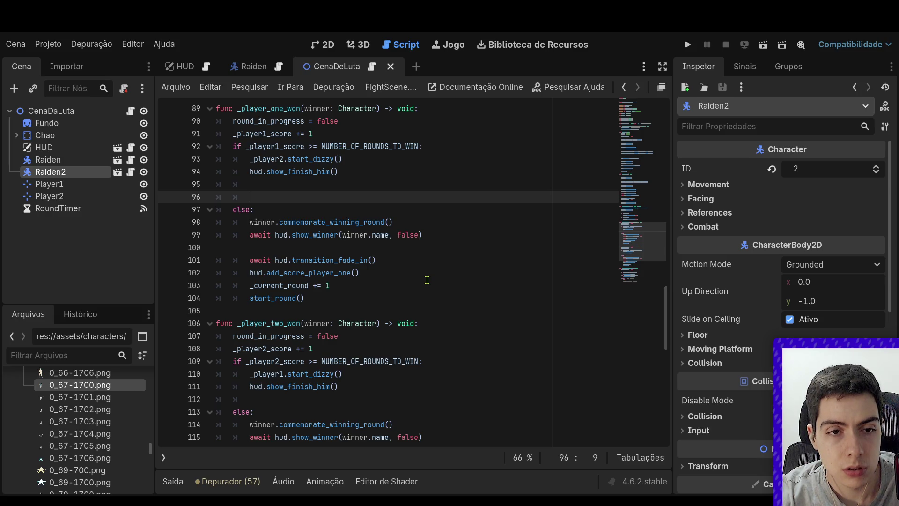
key(Return)
key(Return)
key(Up)
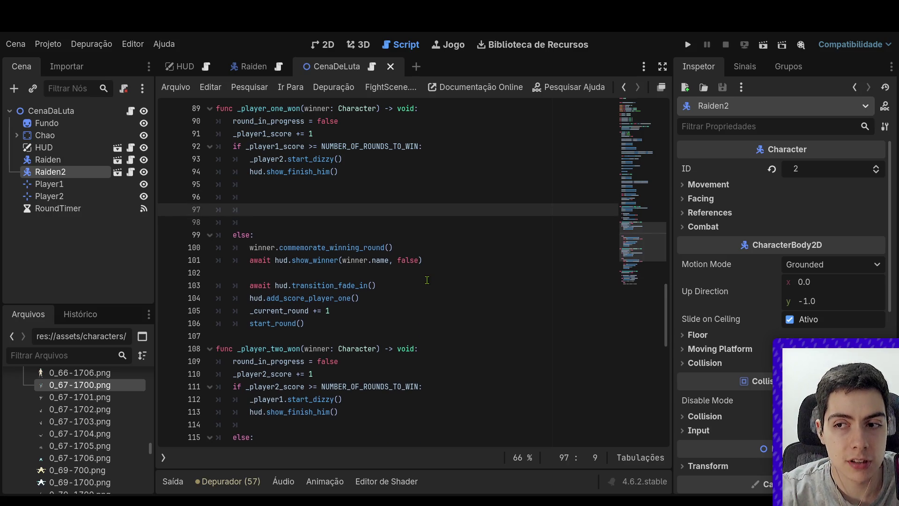
key(Up)
text(var)
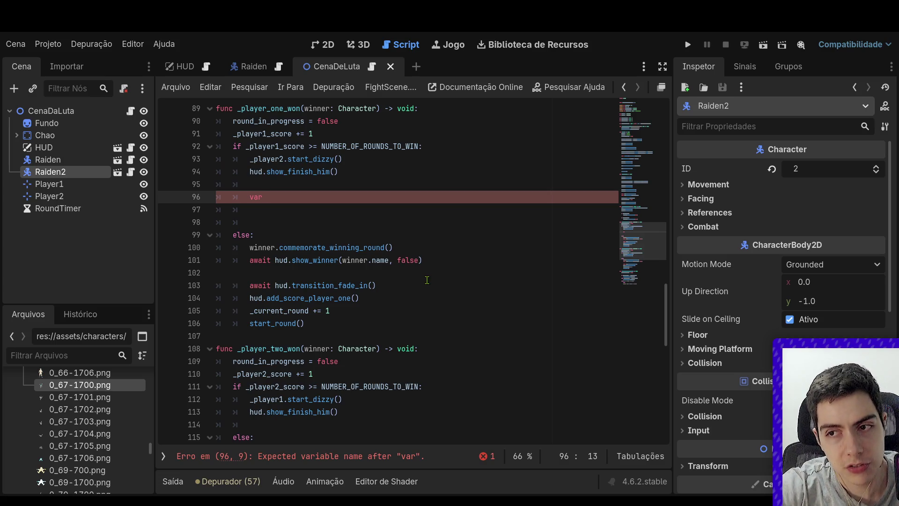
text(sig)
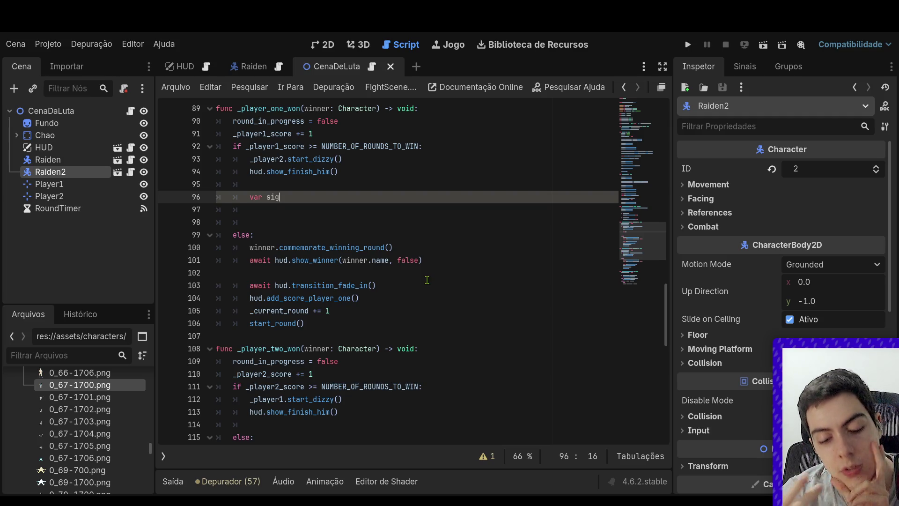
text(nal_re)
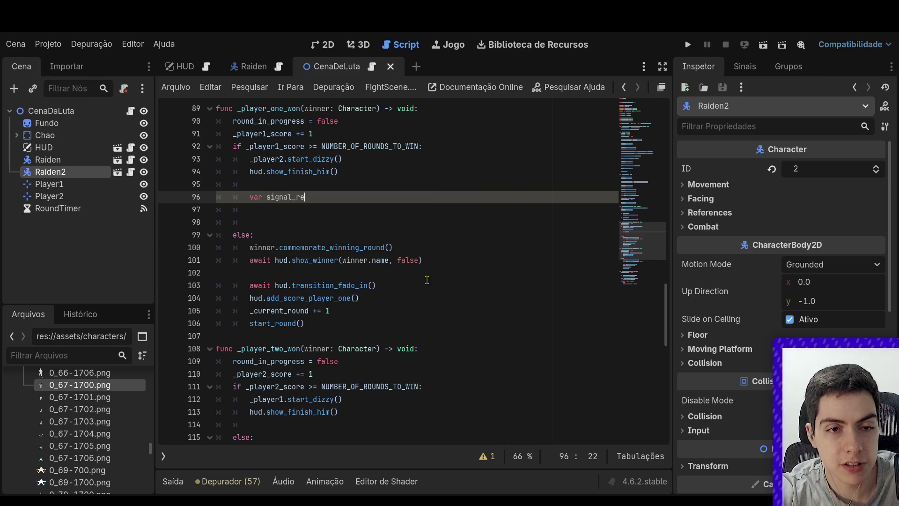
text(ceived)
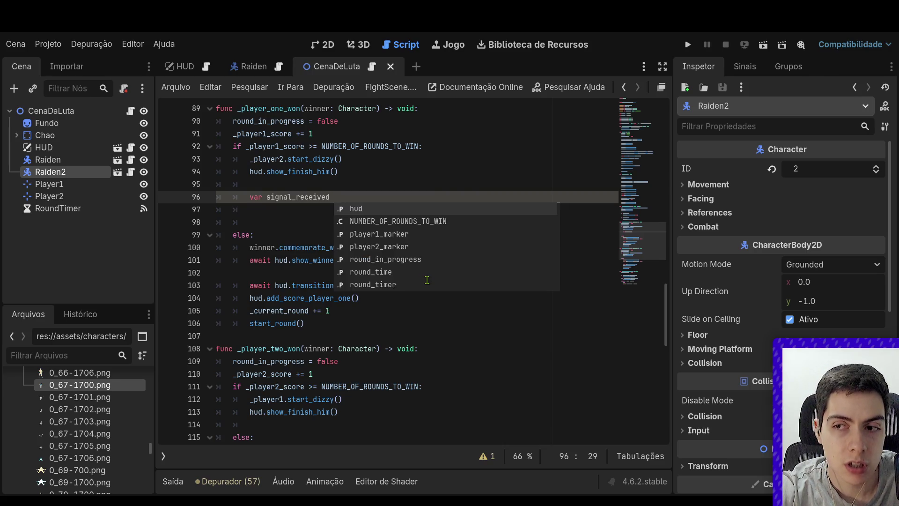
text( : int = 0)
key(Return)
key(Return)
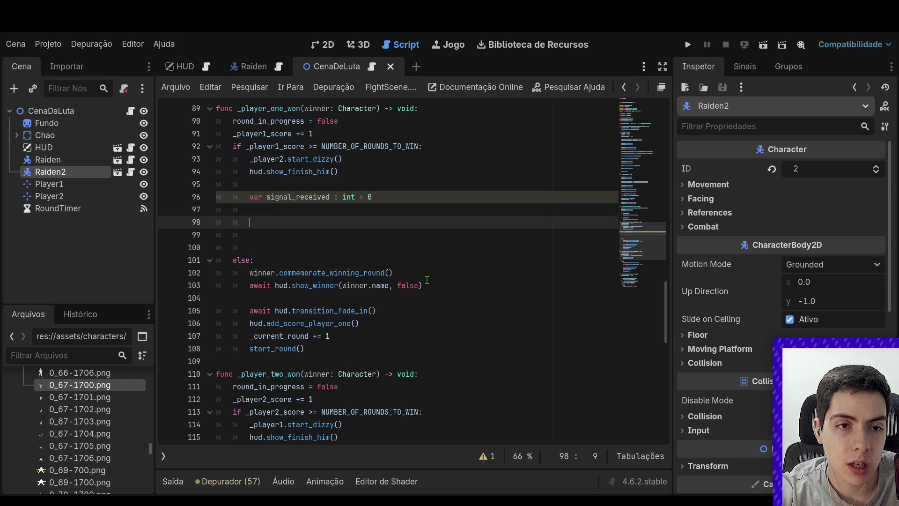
key(BackSpace)
key(BackSpace)
key(BackSpace)
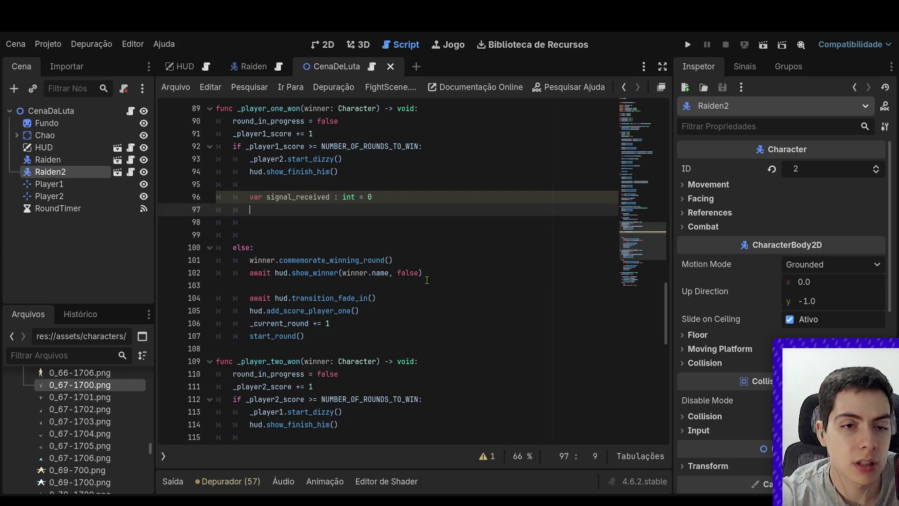
Move the signal_received declaration above the start_dizzy call
drag(374, 197, 217, 199)
key(ctrl+x)
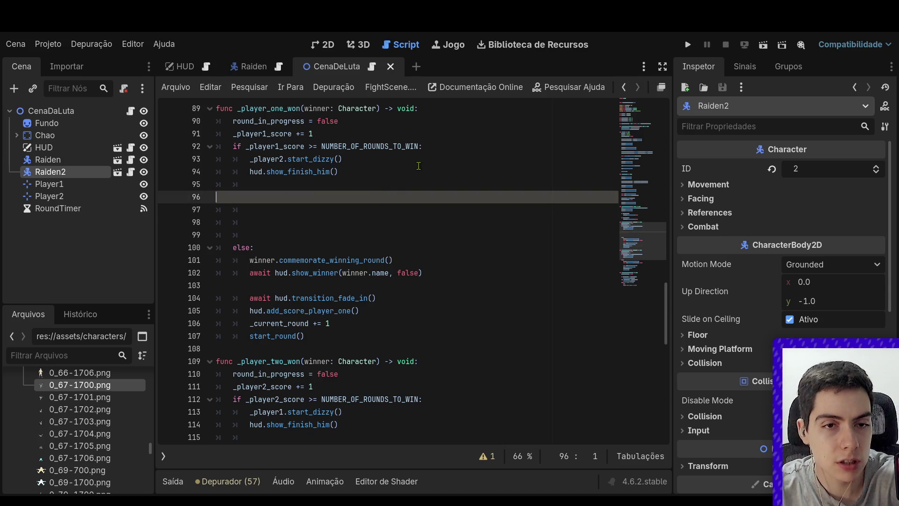
key(alt+Up)
key(alt+Up)
key(alt+Up)
key(Down)
key(Up)
key(Return)
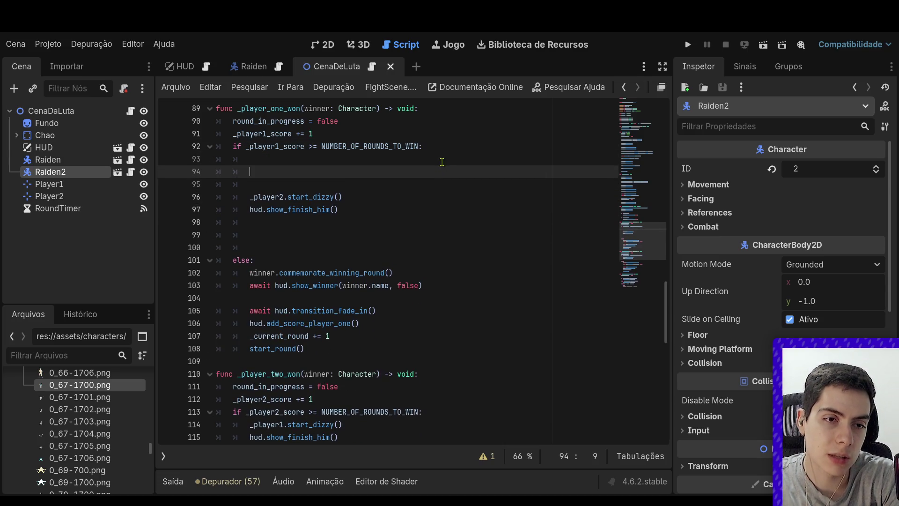
key(BackSpace)
key(BackSpace)
key(Tab)
key(ctrl+v)
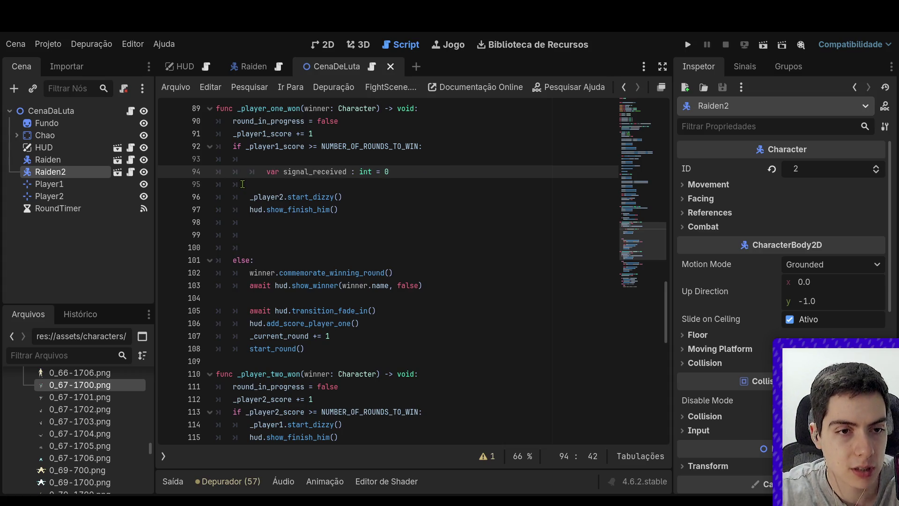
key(Home)
key(BackSpace)
click(410, 171)
Start a '_player2.falldown.connect()' call below the declaration
key(Return)
key(Return)
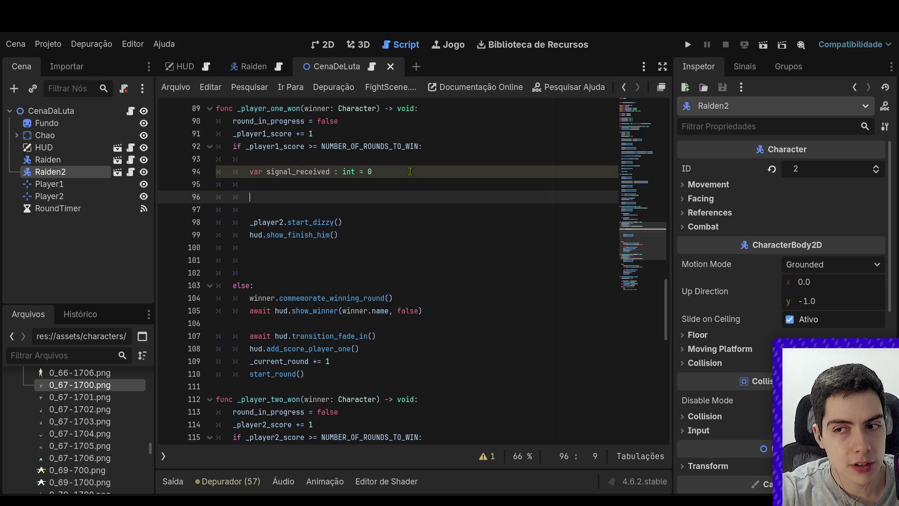
text(_pla)
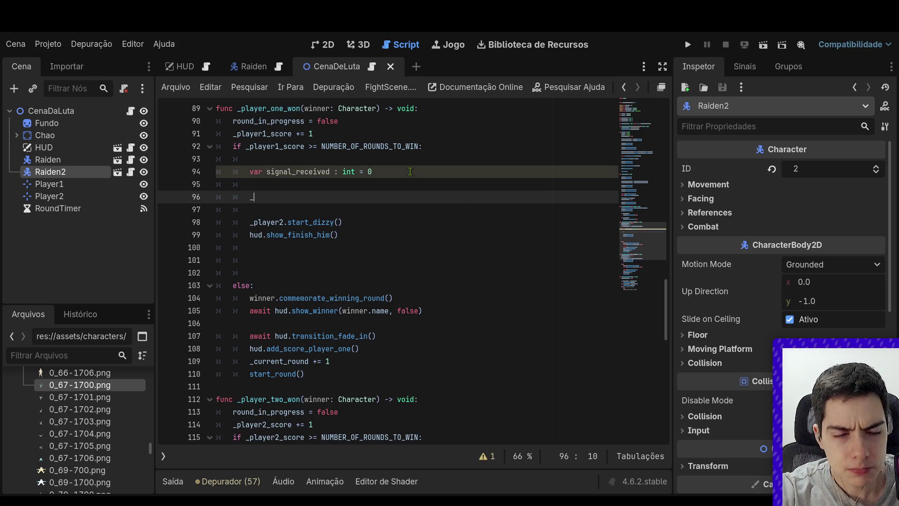
key(Down)
key(Down)
key(Return)
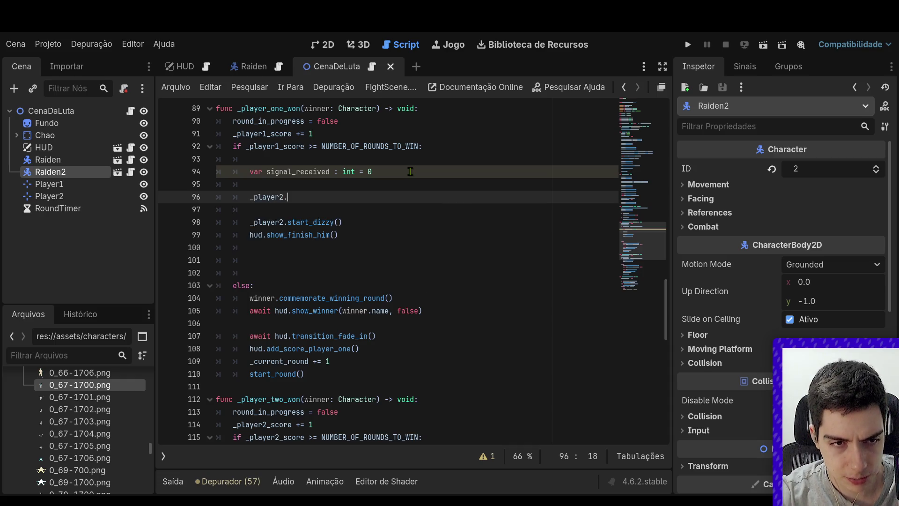
text(.fa)
text(l)
key(Return)
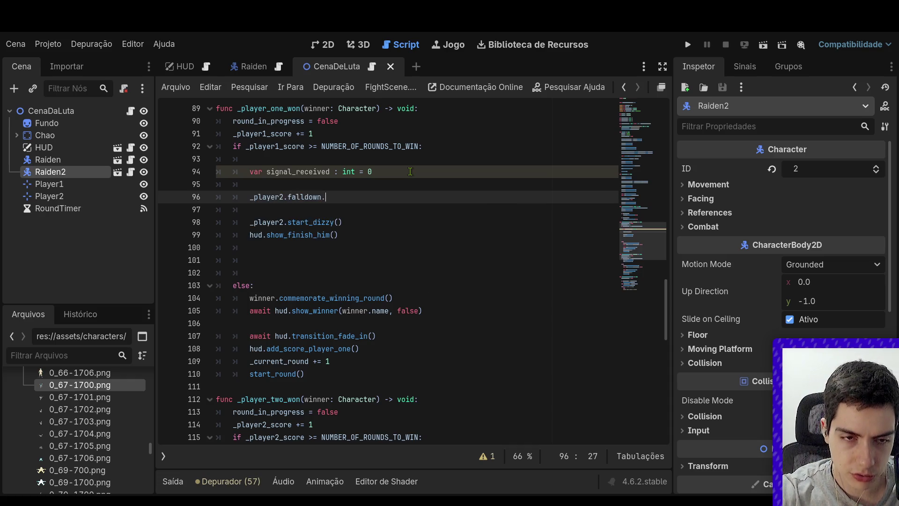
text(.con)
key(Return)
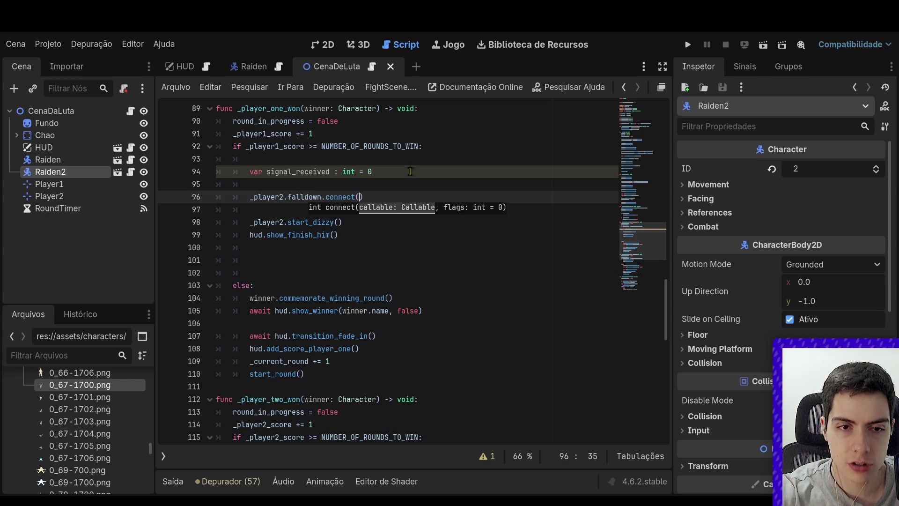
key(Escape)
key(ctrl+shift+Return)
key(ctrl+shift+Return)
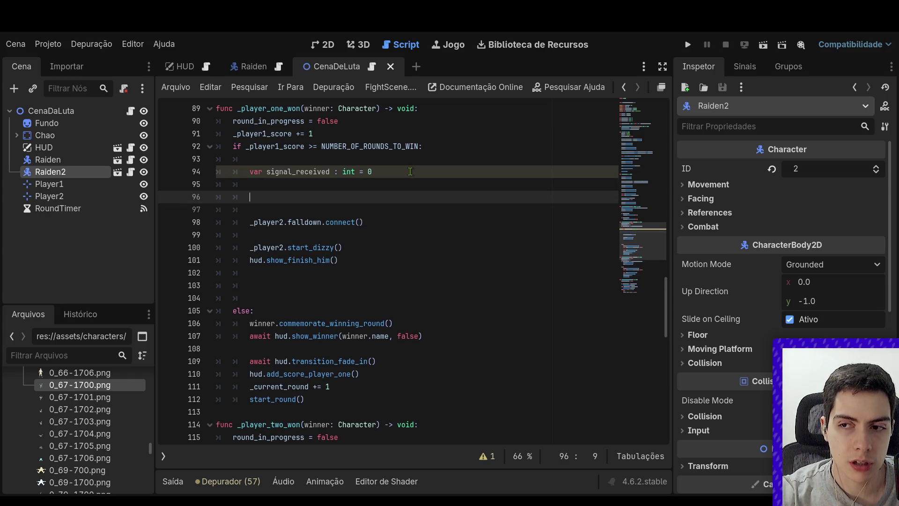
Define 'var signal_receiver = func(): signal_received += 1' above the connect call
text(var sig)
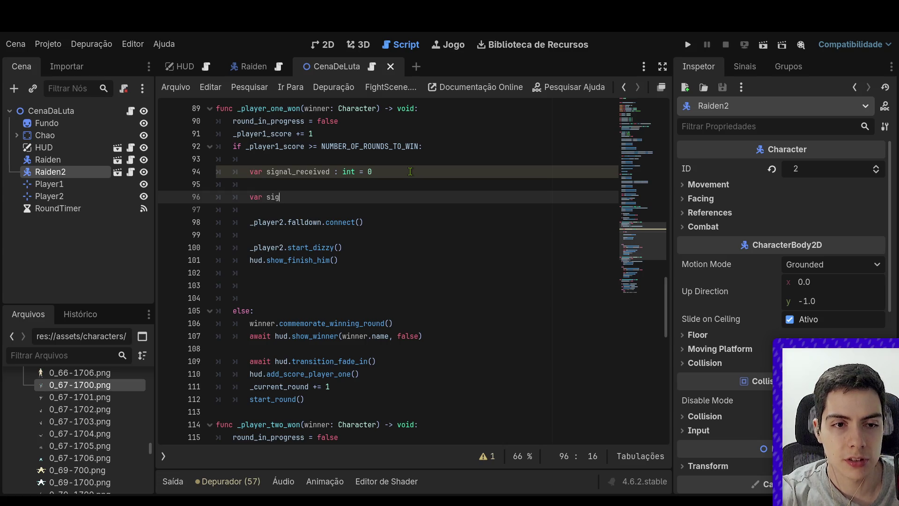
text(nal_receiv)
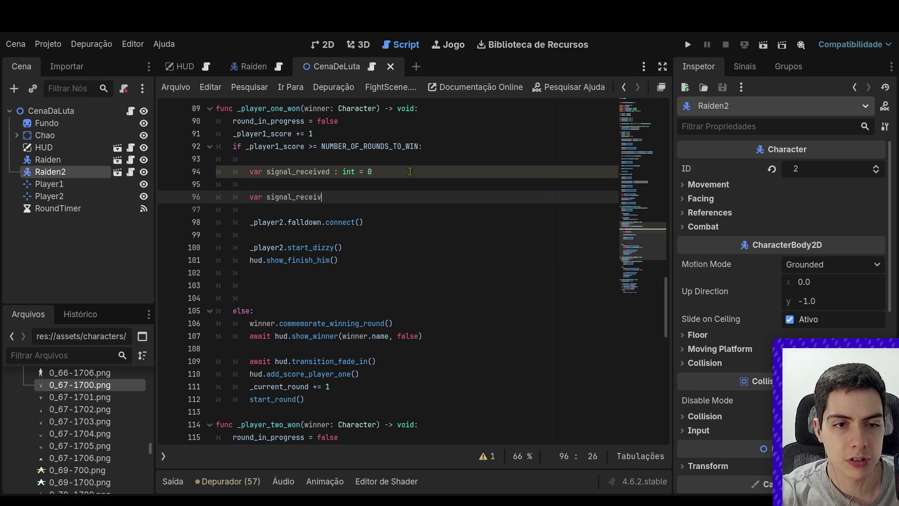
text(er = func)
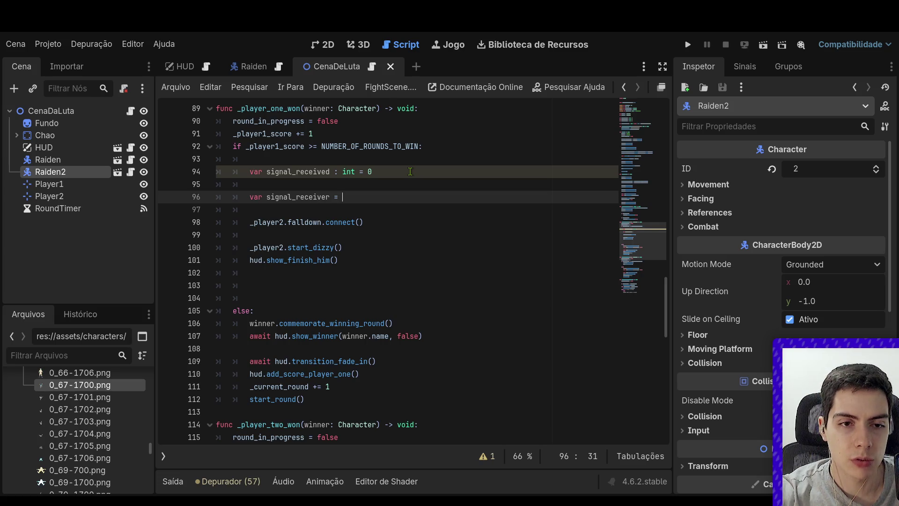
text(():)
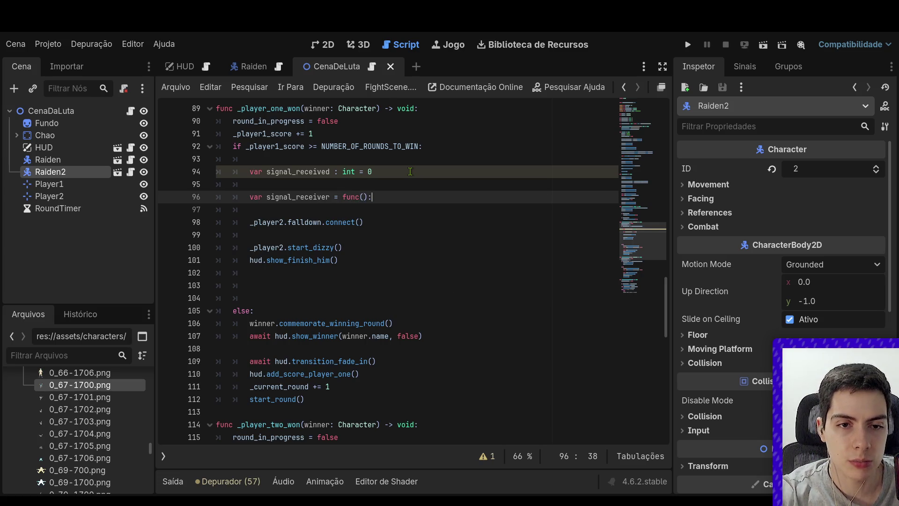
key(Return)
text(sig)
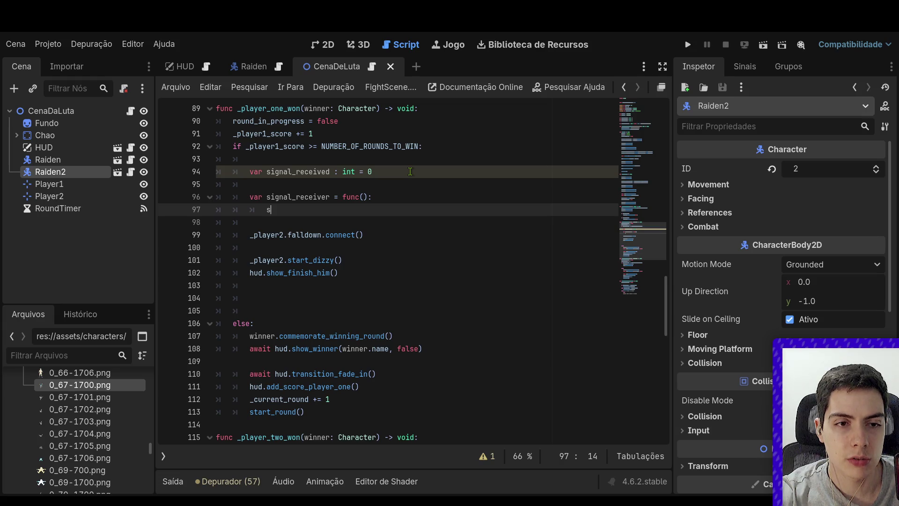
key(Return)
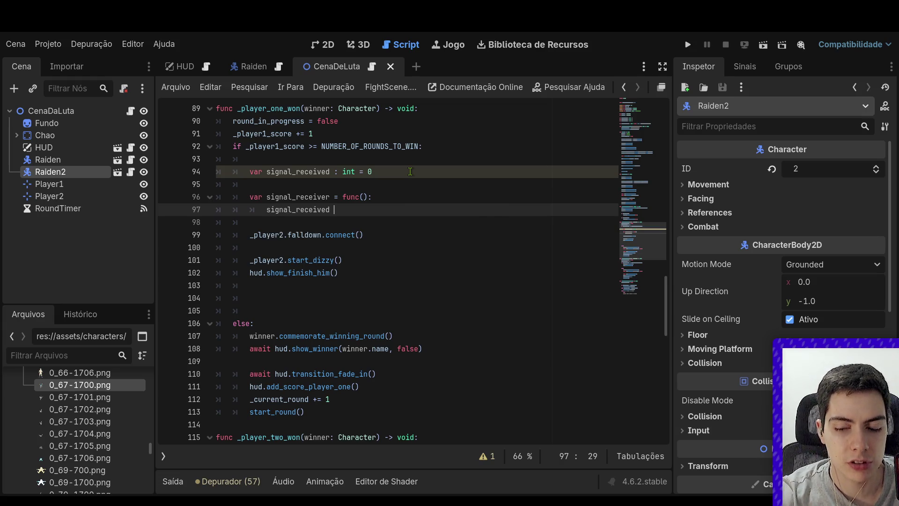
text(+=1)
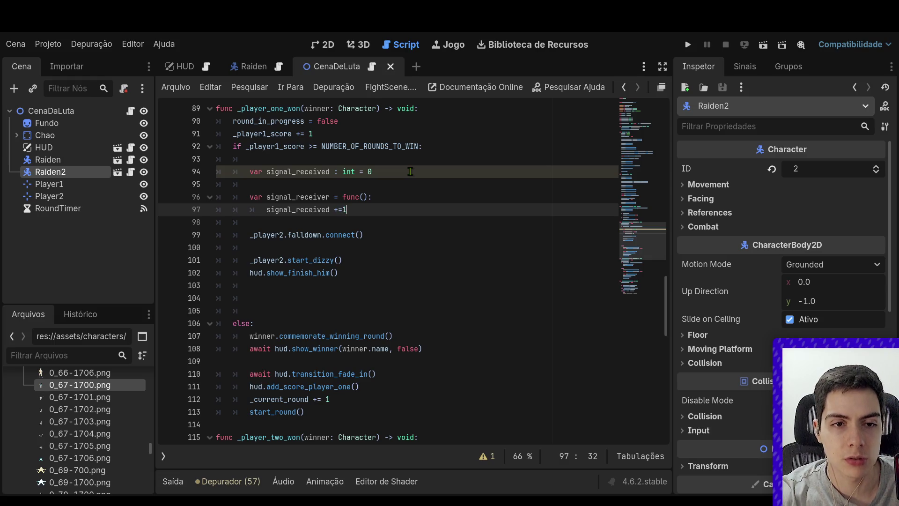
key(BackSpace)
text(1)
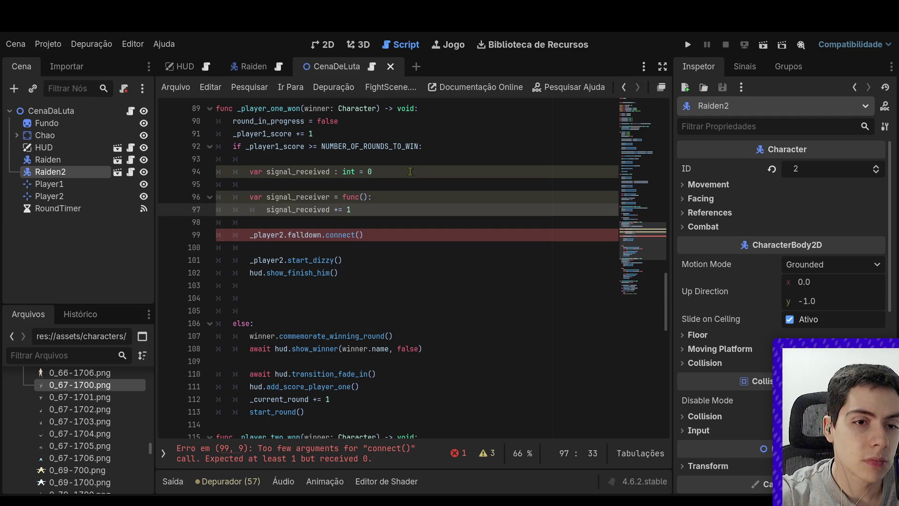
Pass signal_receiver and CONNECT_ONE_SHOT as the connect call's arguments
double_click(284, 197)
key(ctrl+c)
click(361, 235)
key(ctrl+v)
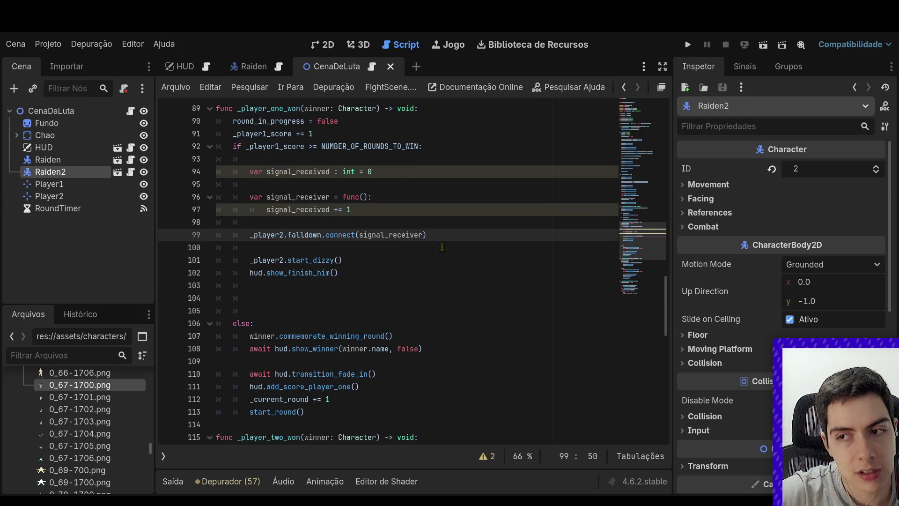
text(, CONN)
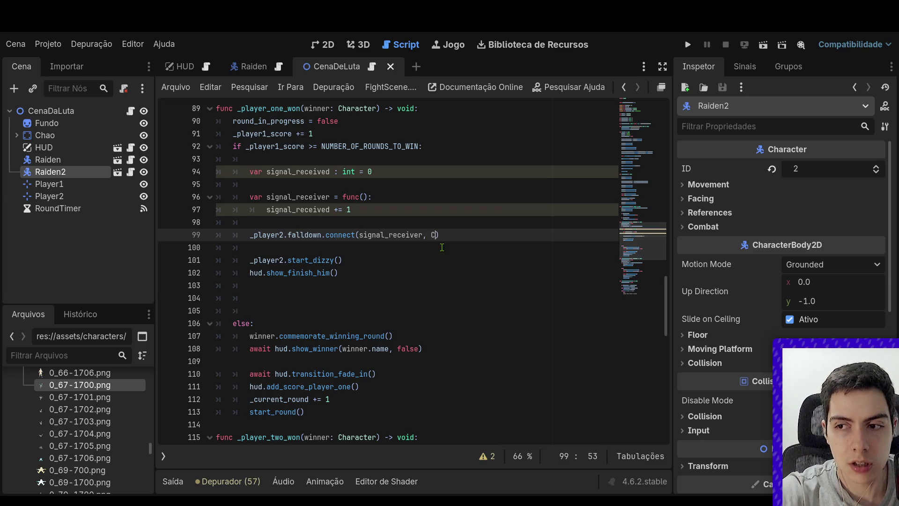
key(Down)
key(Down)
key(Return)
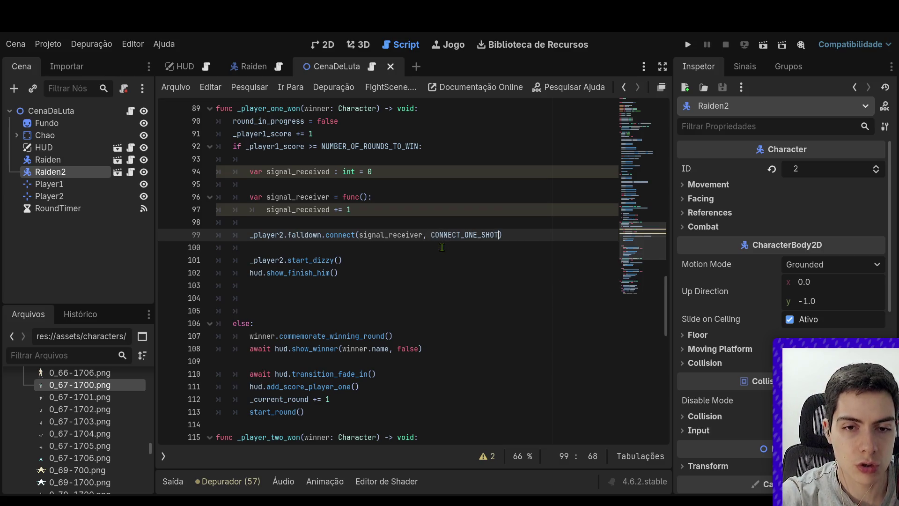
click(537, 238)
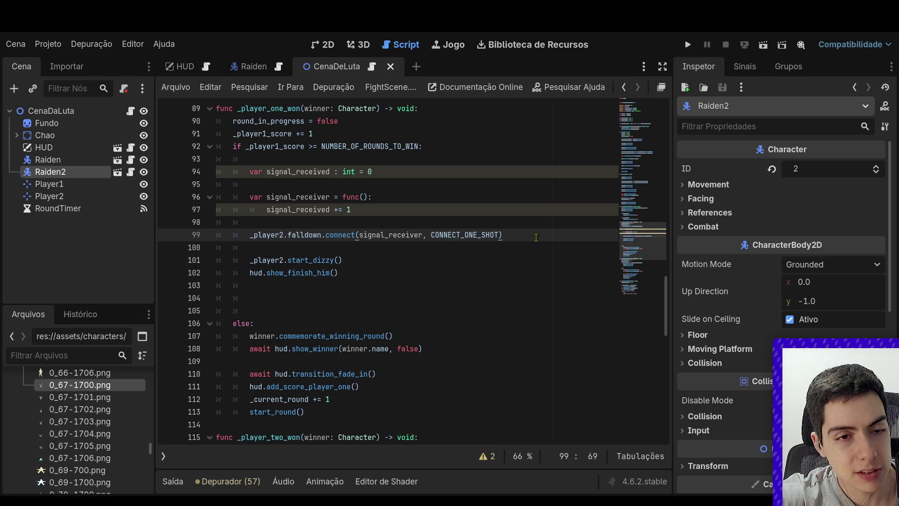
scroll(536, 238, down, 5)
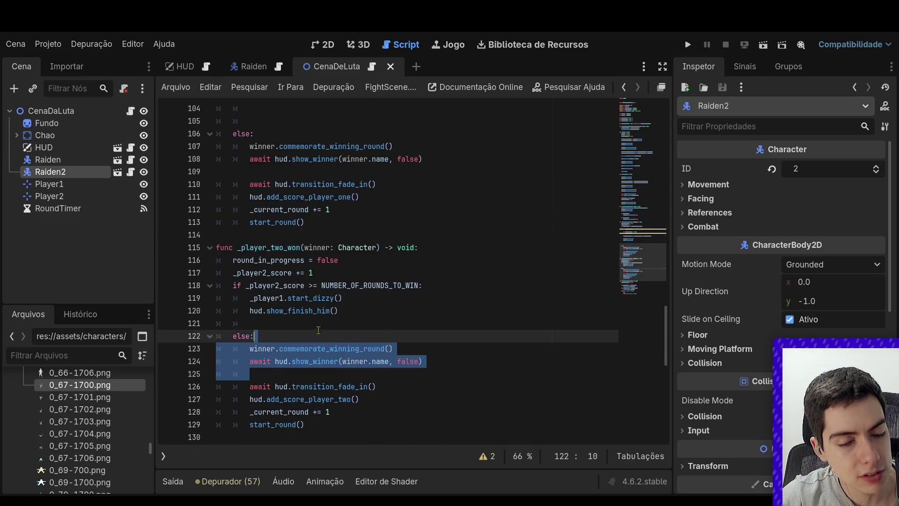
Delete the signal_received declaration and rename the signal_receiver lambda to player_falldown
click(362, 323)
scroll(362, 321, up, 5)
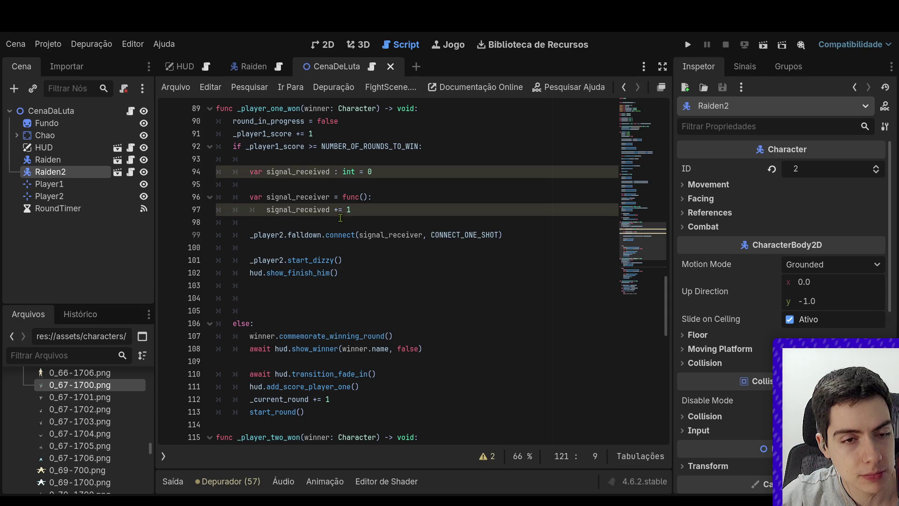
drag(373, 171, 216, 172)
key(BackSpace)
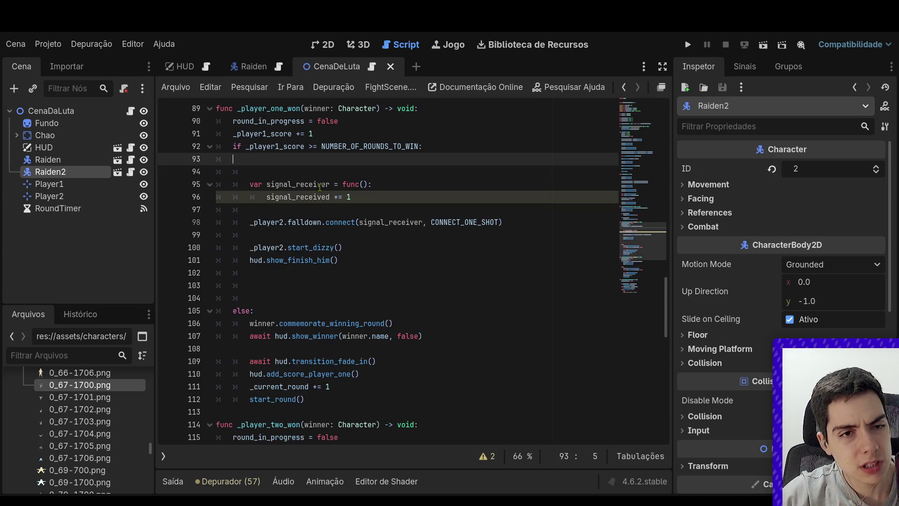
key(BackSpace)
key(BackSpace)
drag(330, 172, 271, 174)
key(BackSpace)
key(BackSpace)
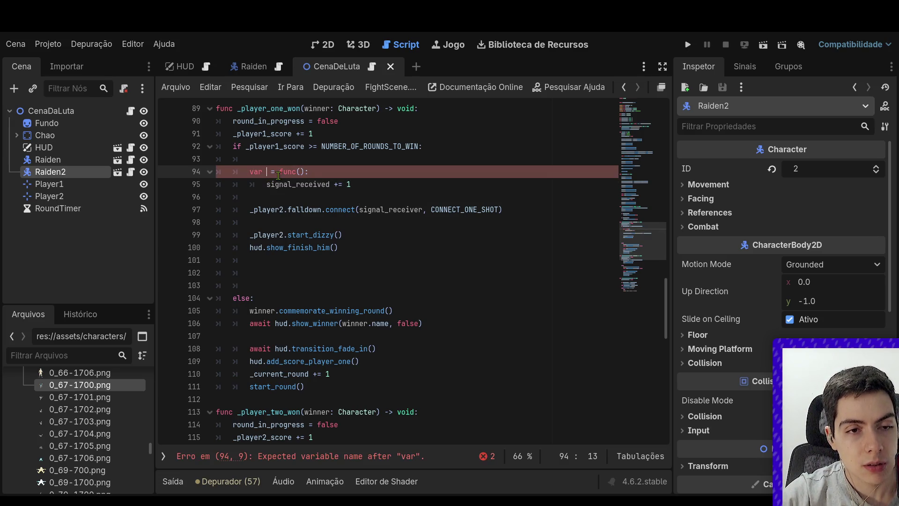
text(player_felld)
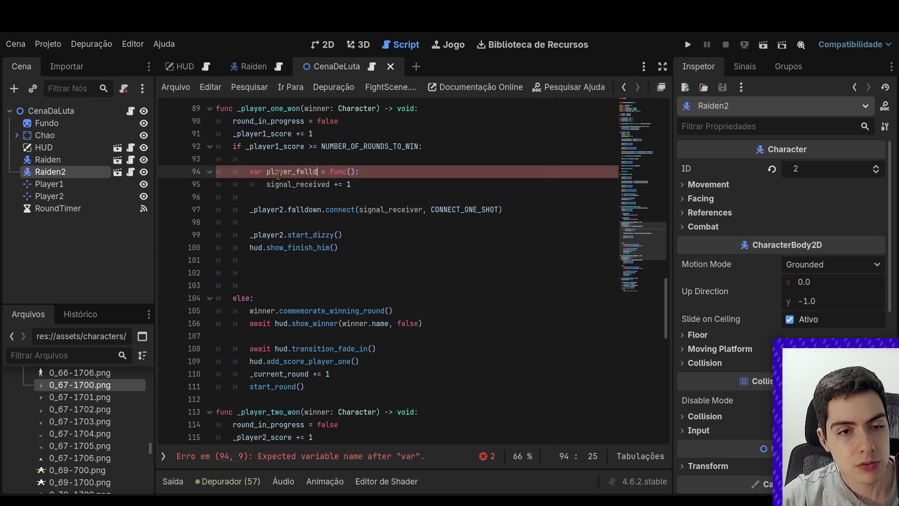
text(own)
key(BackSpace)
key(BackSpace)
key(BackSpace)
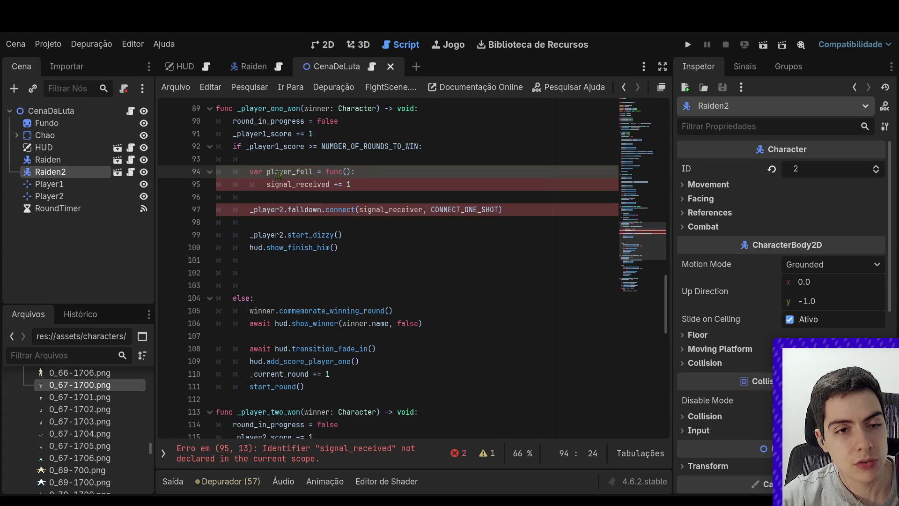
key(BackSpace)
key(BackSpace)
key(BackSpace)
text(alldown)
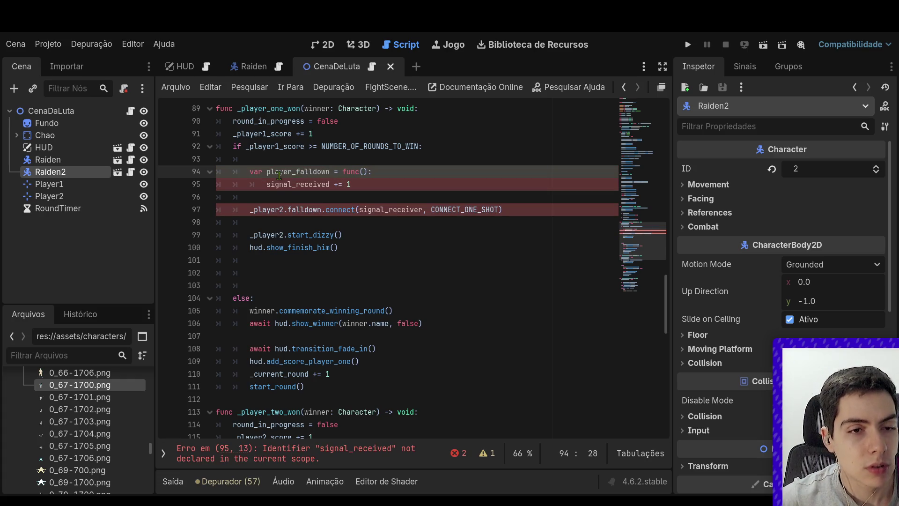
drag(379, 184, 266, 186)
click(265, 188)
Begin a new func player_falldown() line after the _player_one_won function
scroll(264, 289, down, 1)
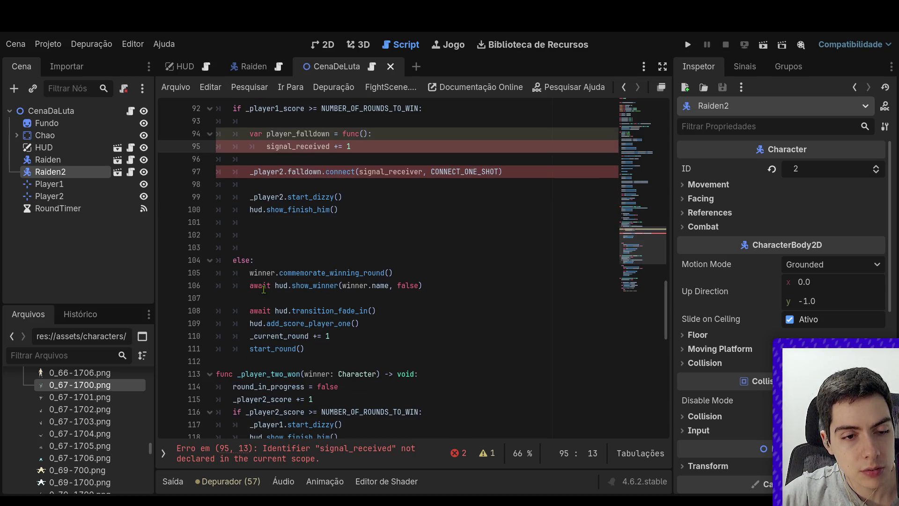
click(262, 363)
key(Return)
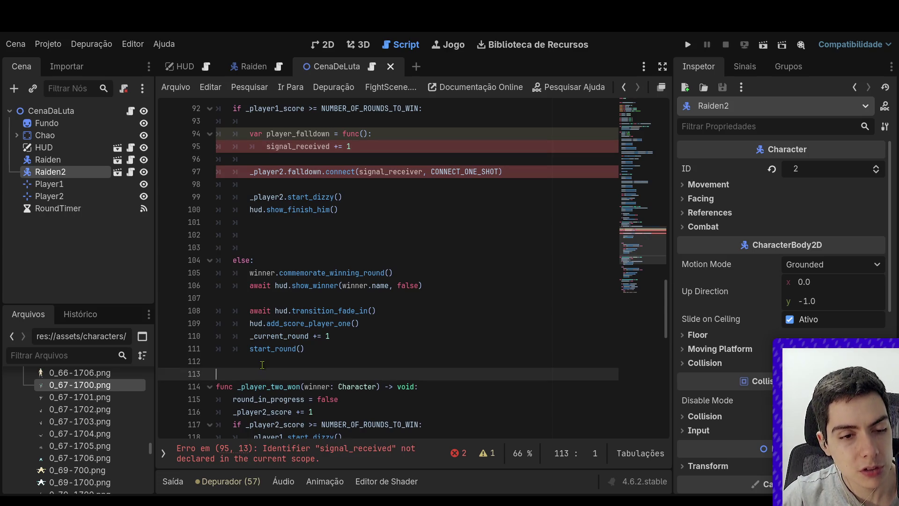
key(Return)
key(Up)
text(func)
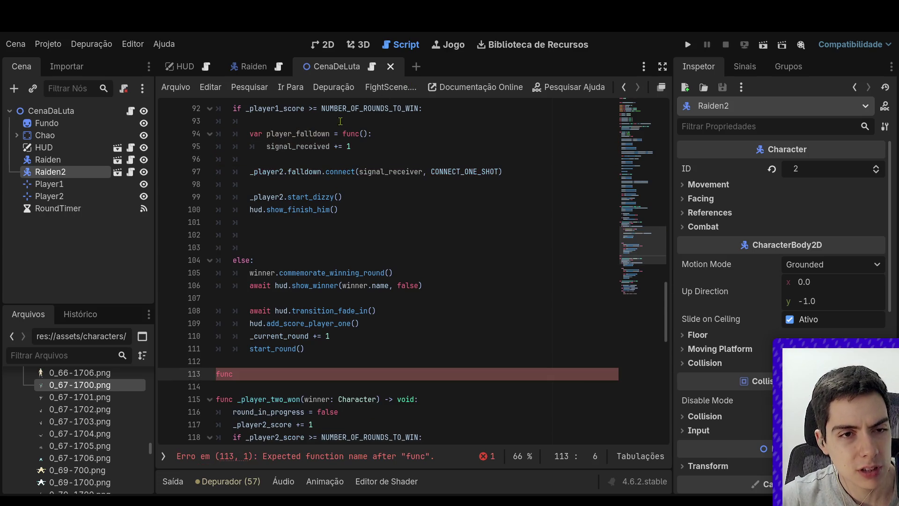
double_click(320, 134)
key(ctrl+c)
click(345, 374)
key(ctrl+v)
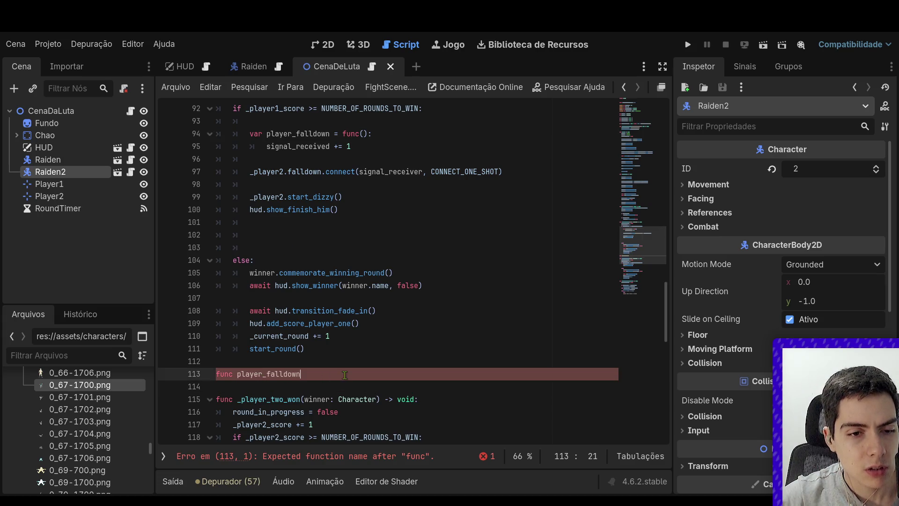
text(())
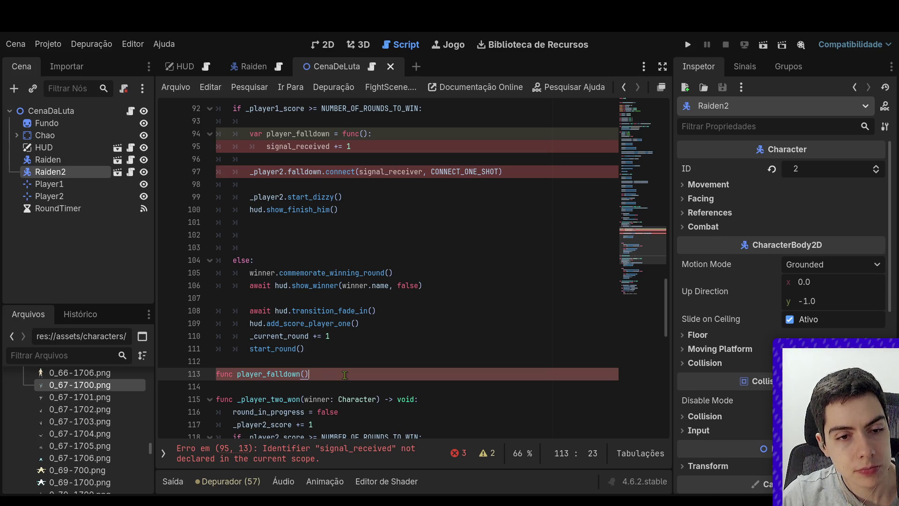
key(Left)
Complete the signature as player_falldown(winner: Character) -> void: with a pass body
scroll(345, 375, down, 7)
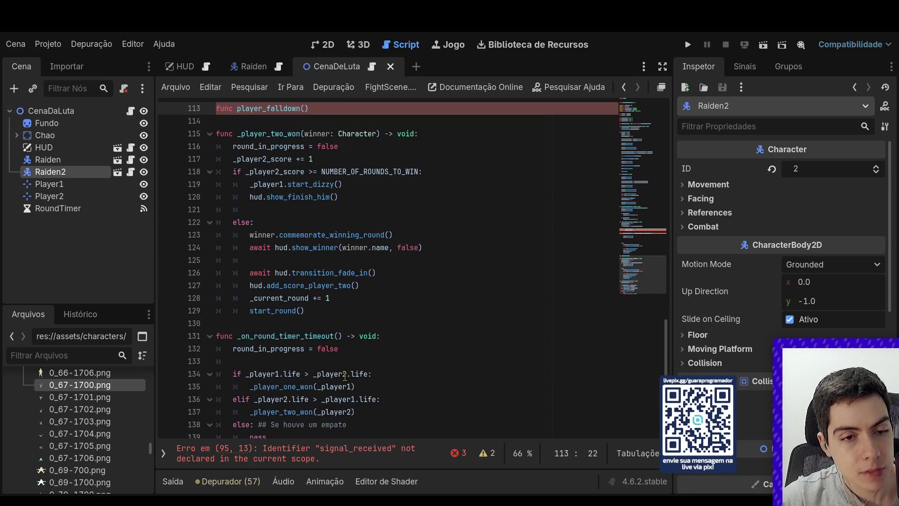
drag(246, 273, 321, 300)
scroll(321, 304, up, 7)
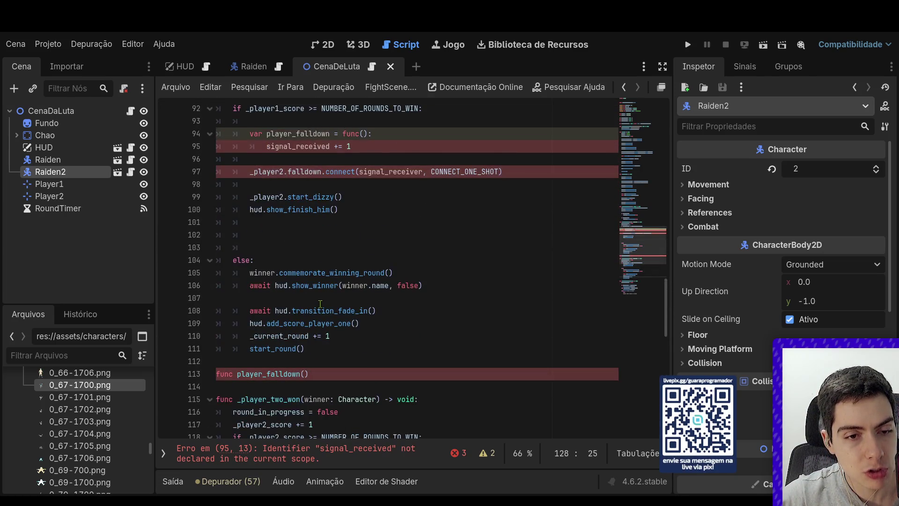
scroll(379, 333, up, 2)
scroll(376, 333, down, 2)
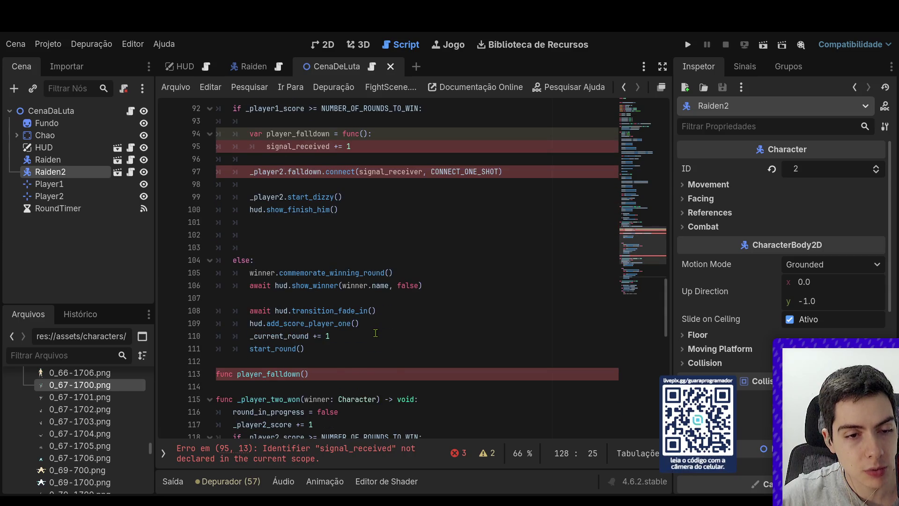
scroll(337, 313, down, 2)
scroll(303, 289, down, 3)
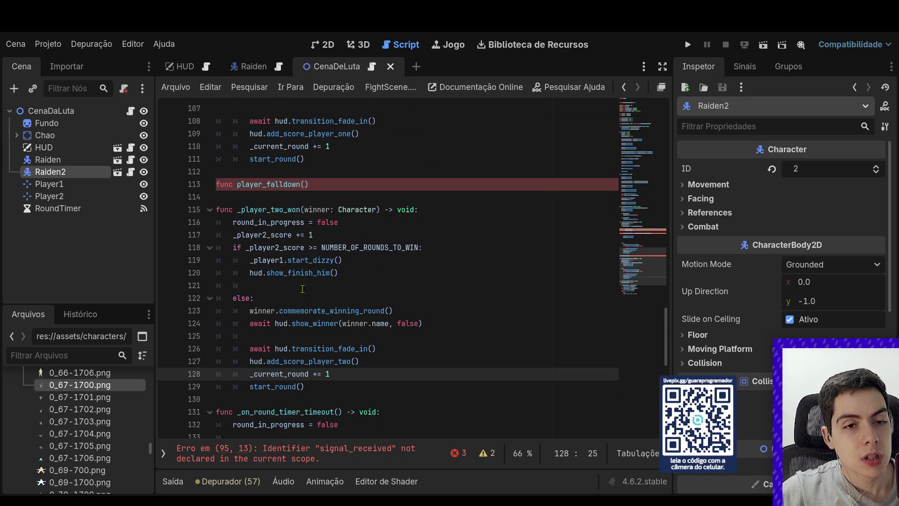
scroll(303, 289, up, 2)
click(303, 278)
scroll(309, 269, down, 3)
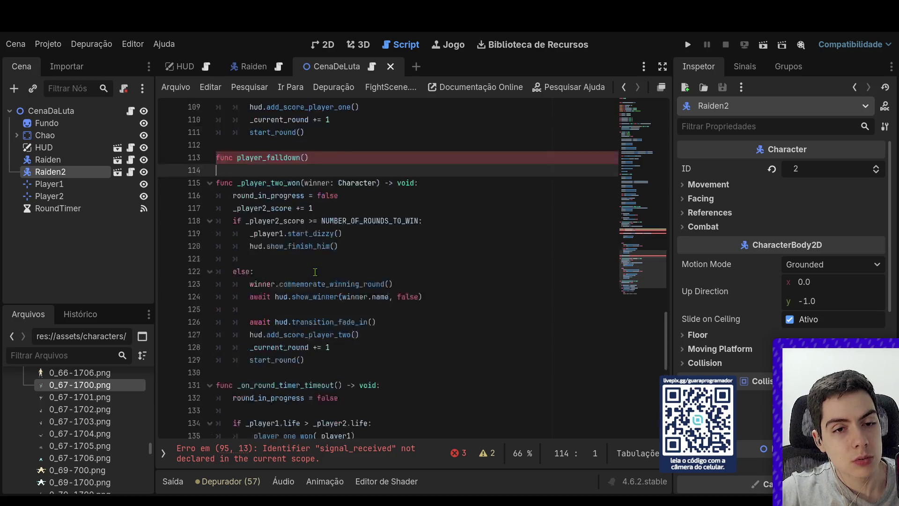
scroll(315, 272, up, 3)
click(304, 260)
text(wi)
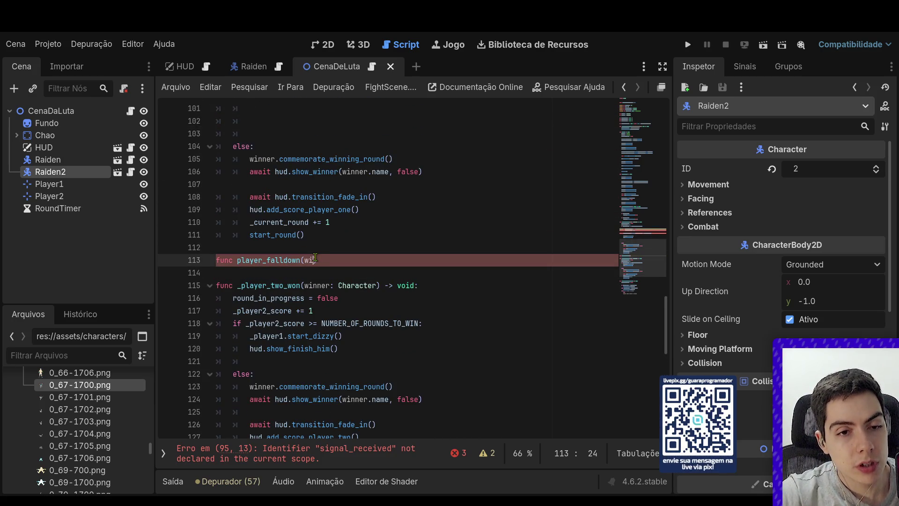
text(nner)
text(: Character) -)
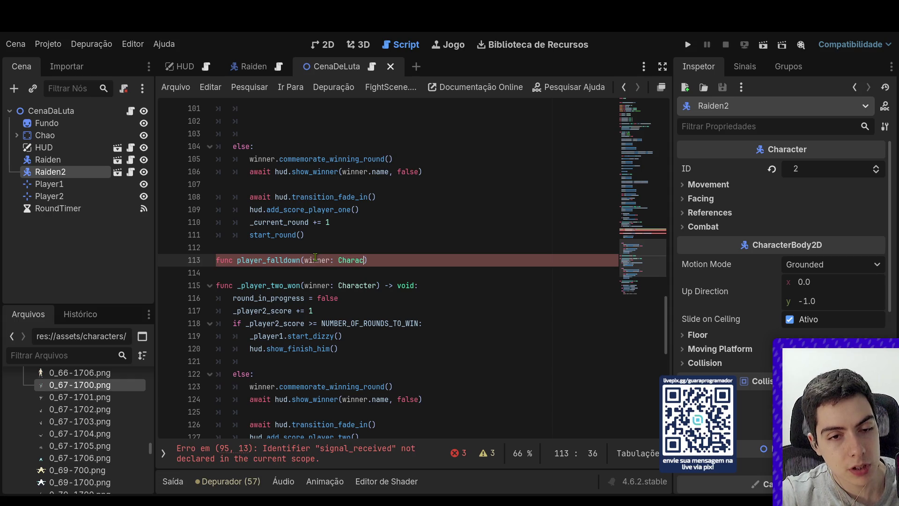
text(> void:)
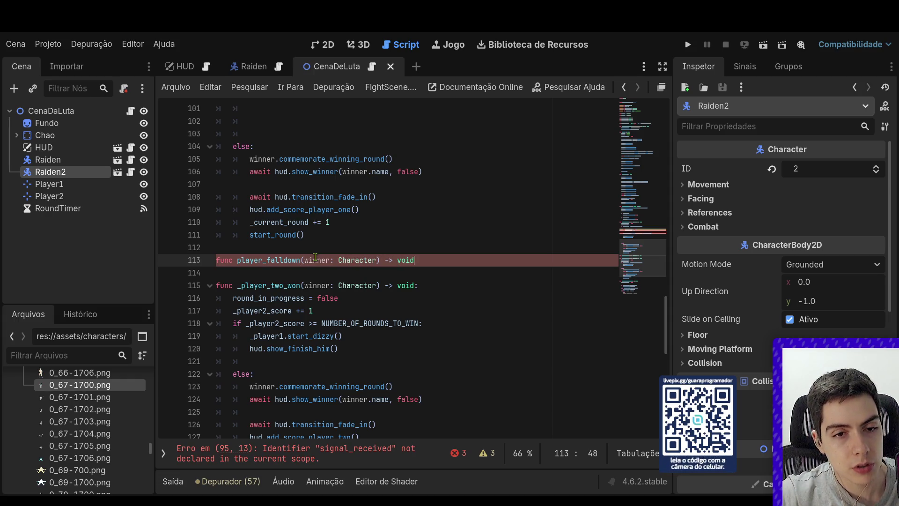
key(Return)
text(pass)
scroll(315, 257, up, 4)
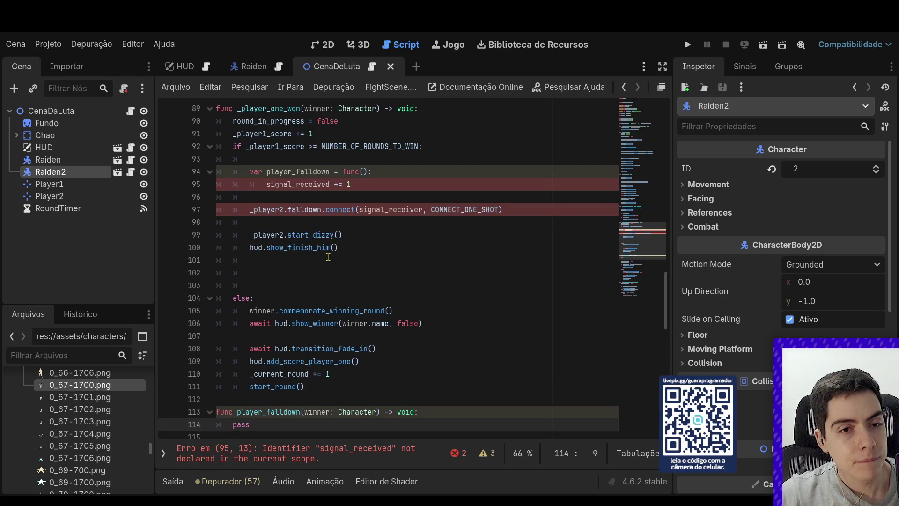
Delete the inline lambda and append .bind(winner) to the connect call's callback
drag(372, 186, 423, 146)
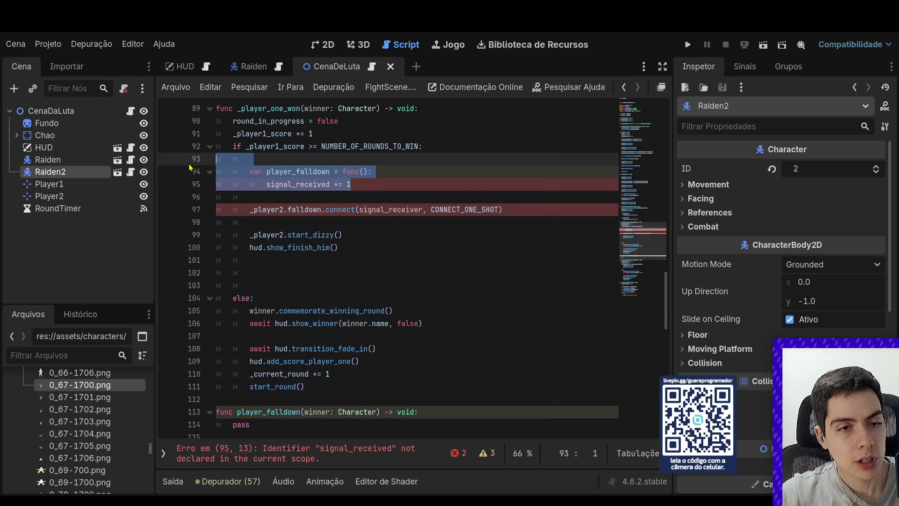
key(BackSpace)
key(Down)
key(BackSpace)
key(BackSpace)
key(BackSpace)
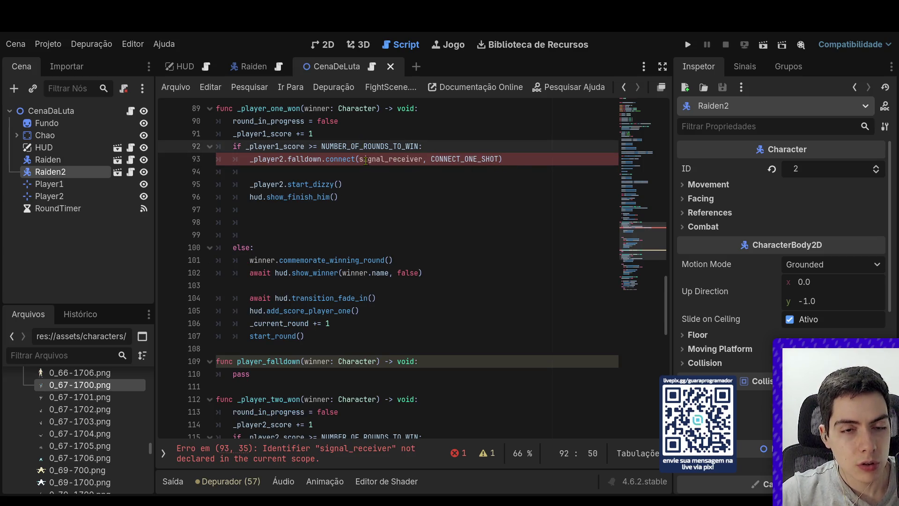
click(419, 159)
click(423, 160)
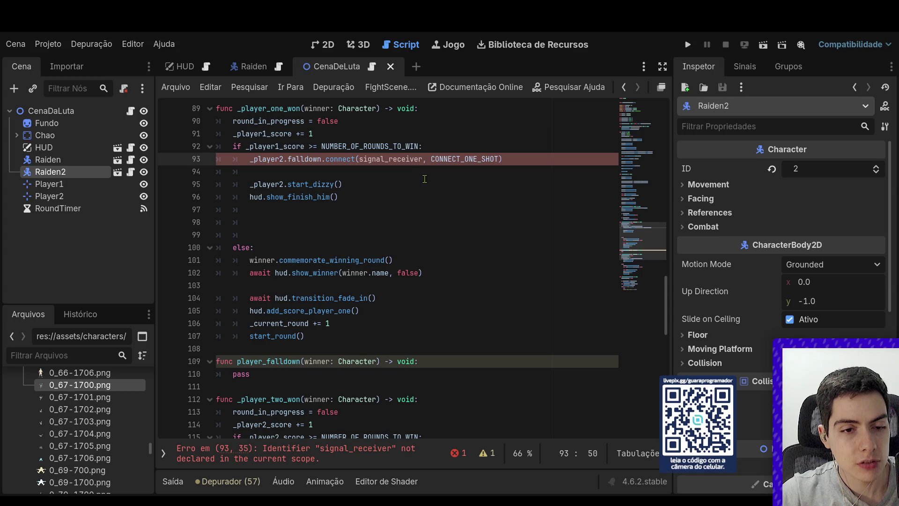
text(.bind()
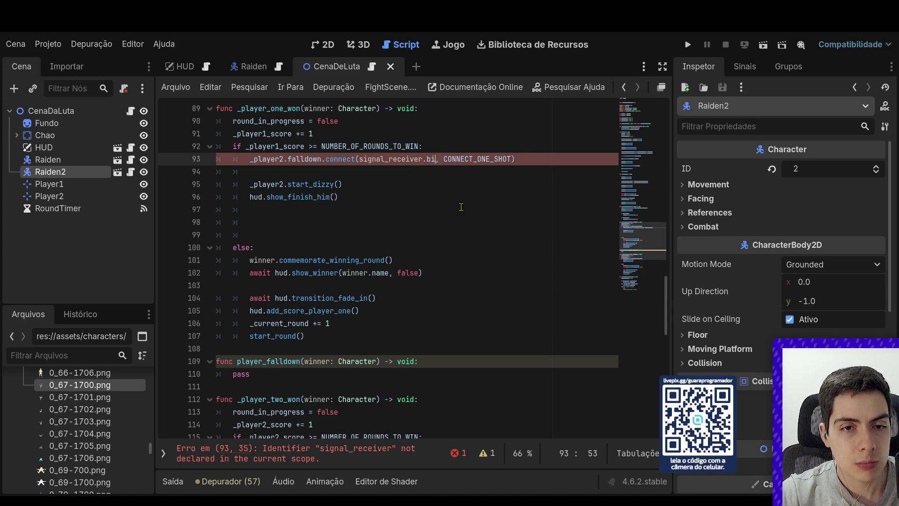
text(winner)
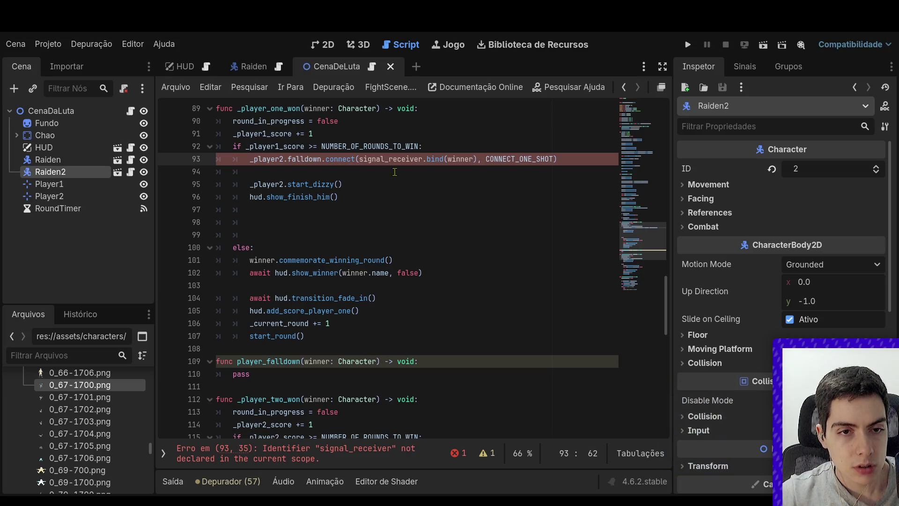
Replace signal_receiver with player_falldown in the connect call and trim the extra blank lines
double_click(298, 363)
key(ctrl+c)
double_click(389, 160)
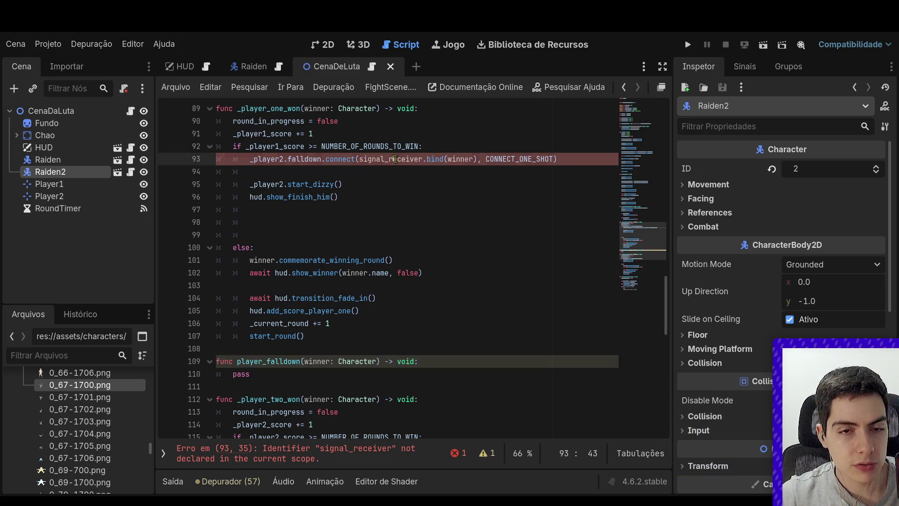
key(ctrl+v)
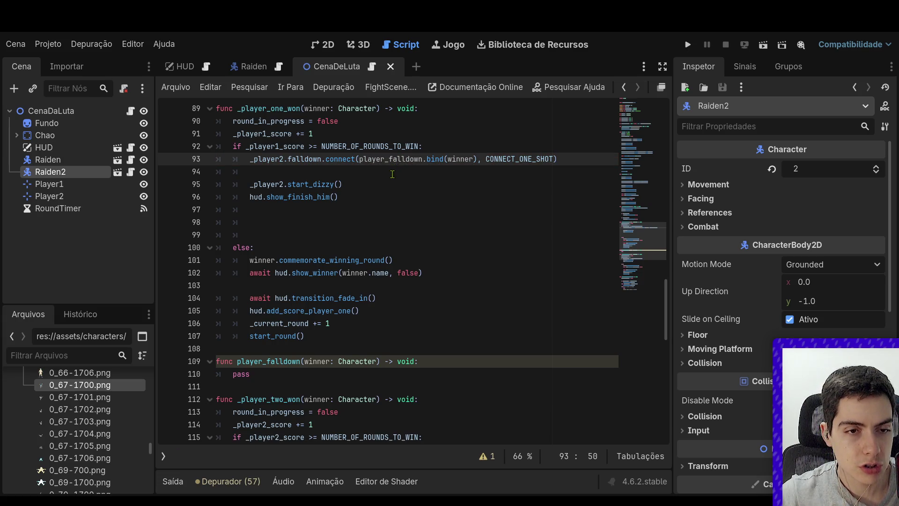
click(570, 164)
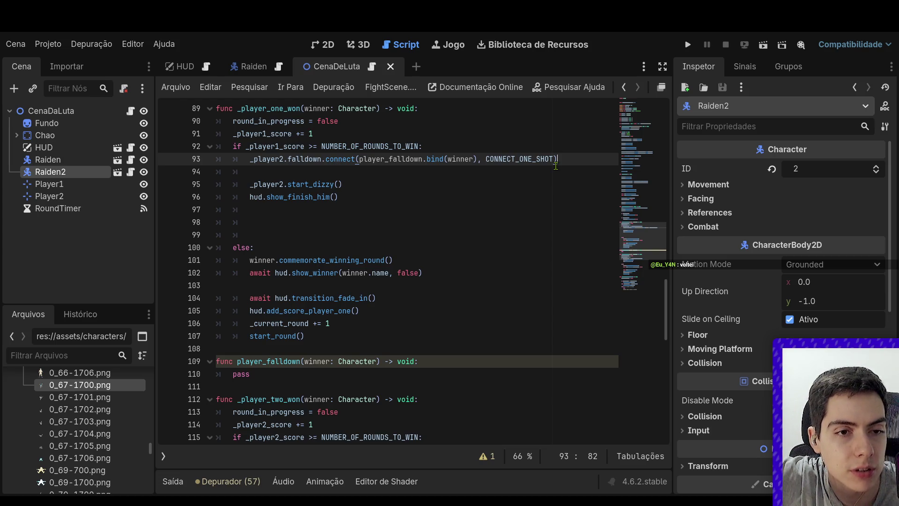
click(354, 209)
click(350, 225)
key(BackSpace)
key(BackSpace)
key(BackSpace)
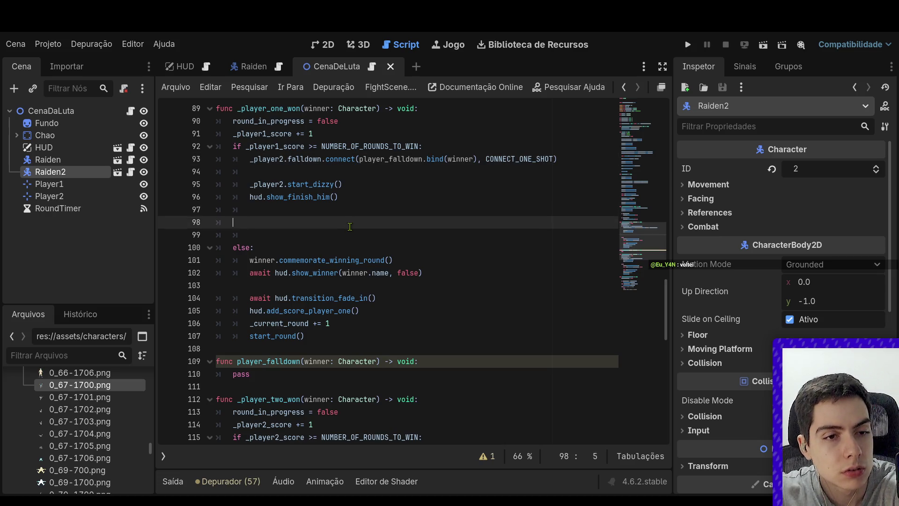
key(BackSpace)
key(BackSpace)
click(268, 362)
key(Return)
key(Return)
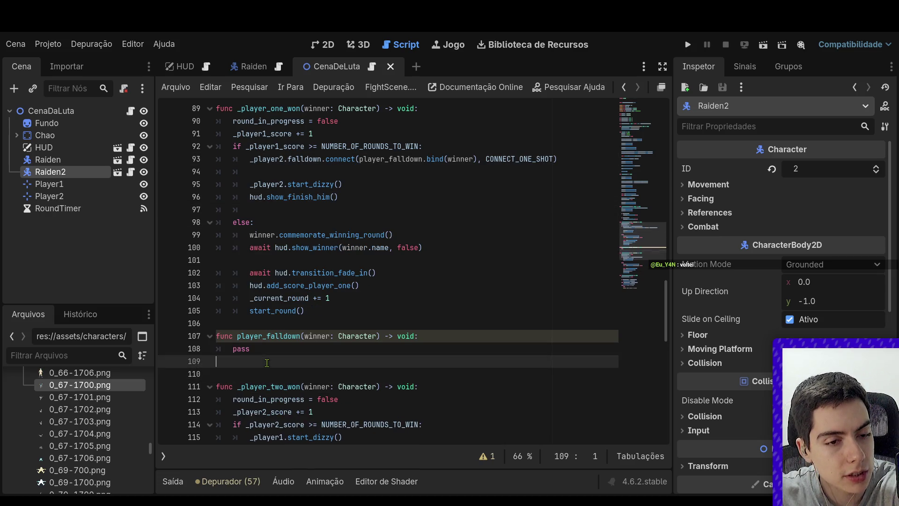
Write func show_fatality(fatality_name: String, winner: Character) -> void: with a pass body, then save
text(func )
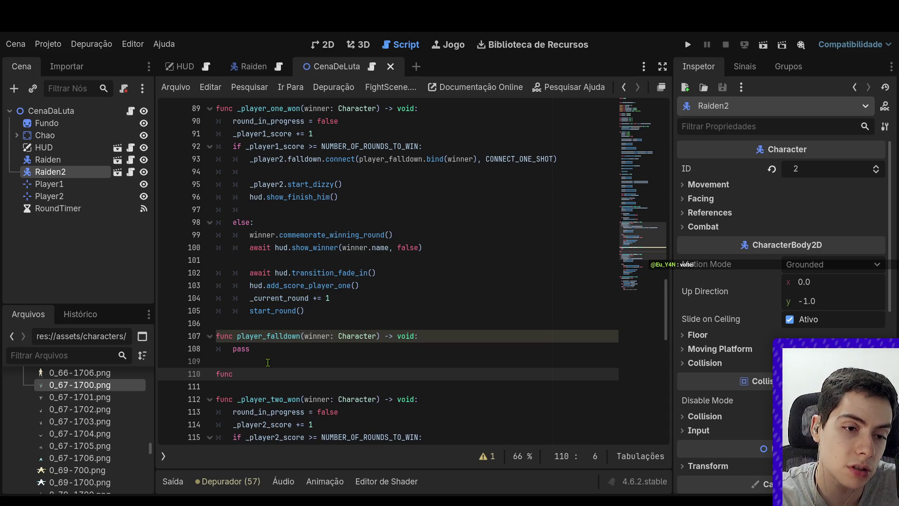
text(show_fatalit)
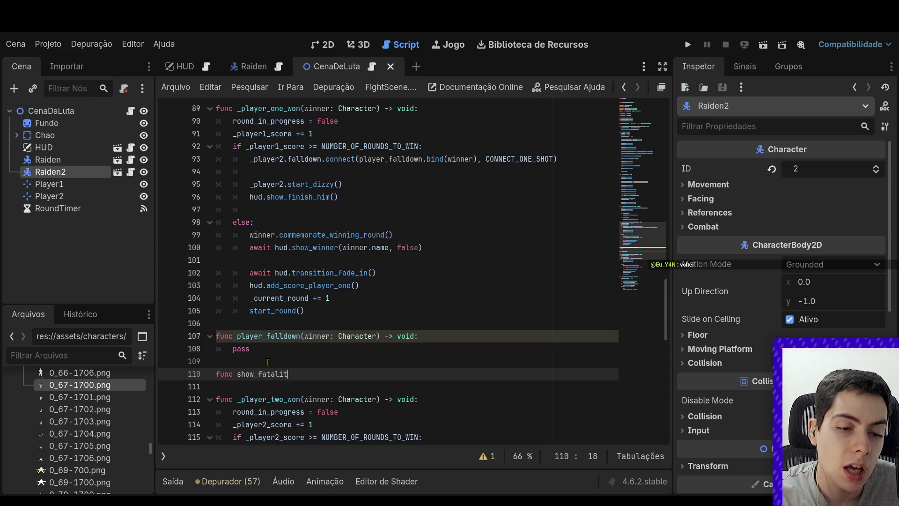
text(y()
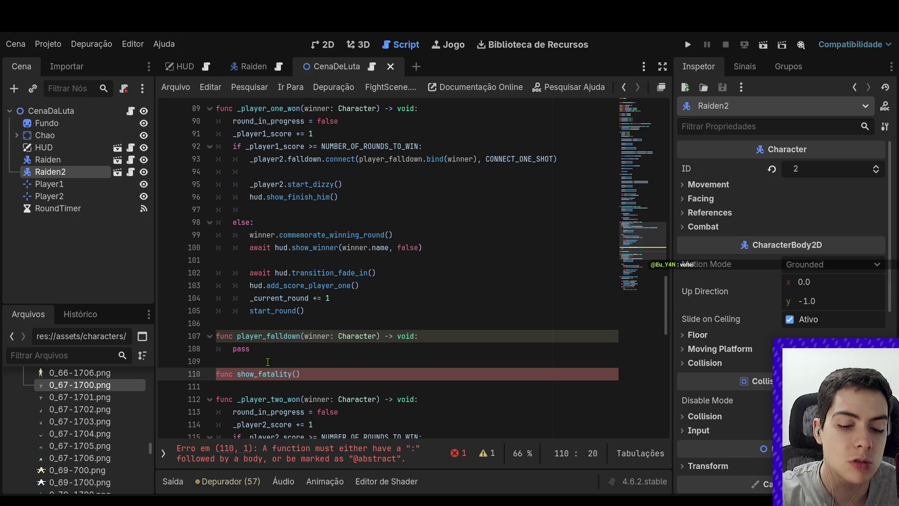
text(wi)
key(BackSpace)
key(BackSpace)
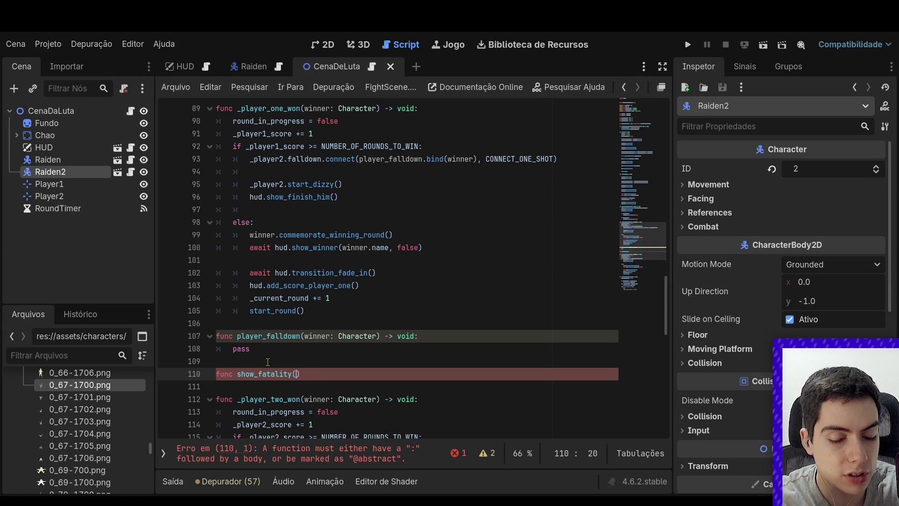
text(winn)
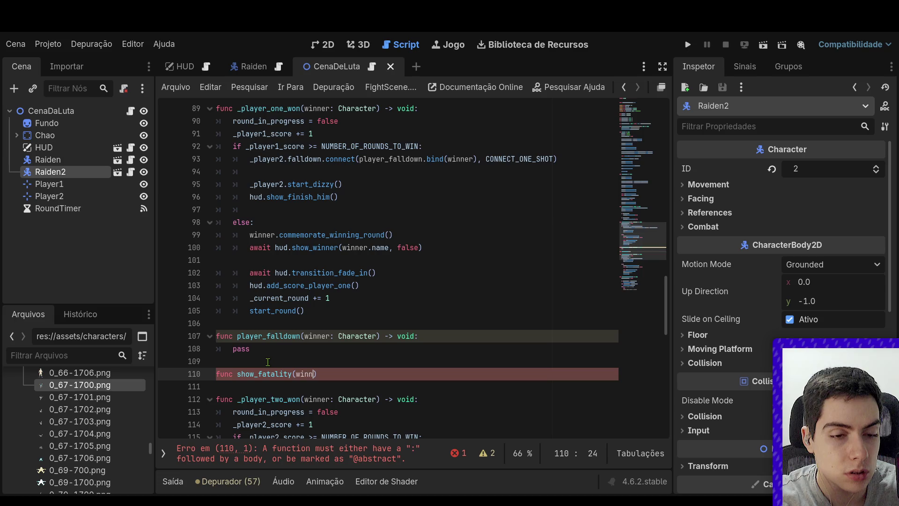
text(er:C)
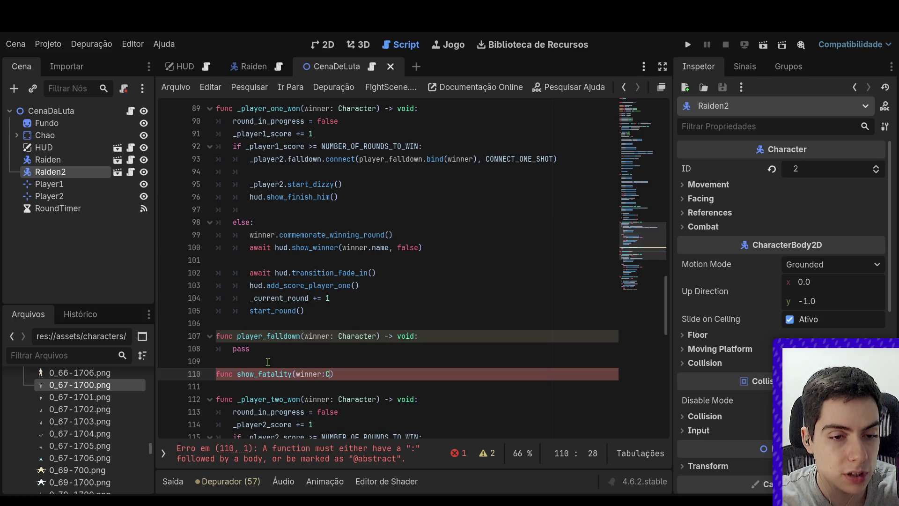
text(haracter)
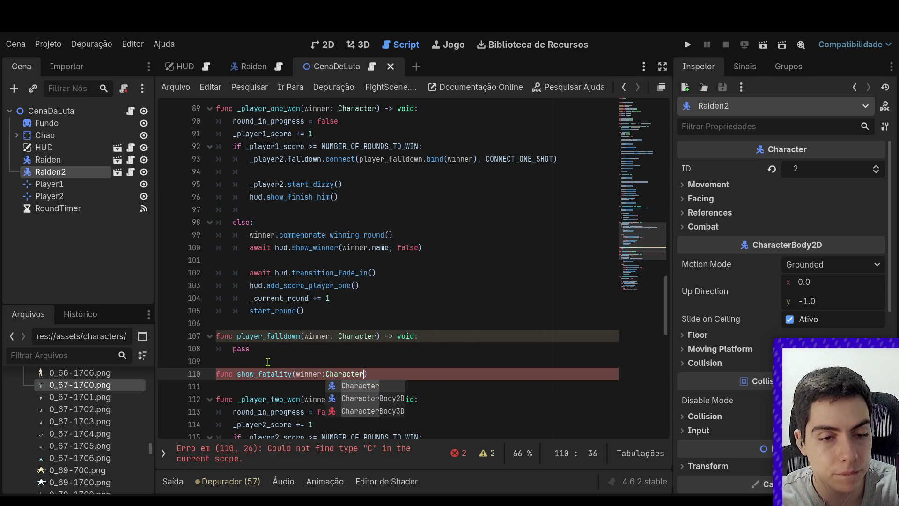
key(Left)
key(Left)
key(Left)
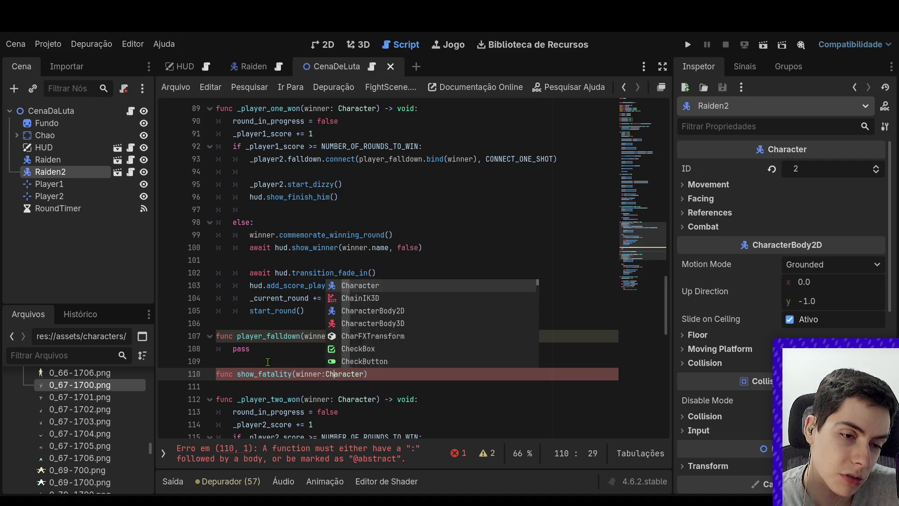
text(fatality)
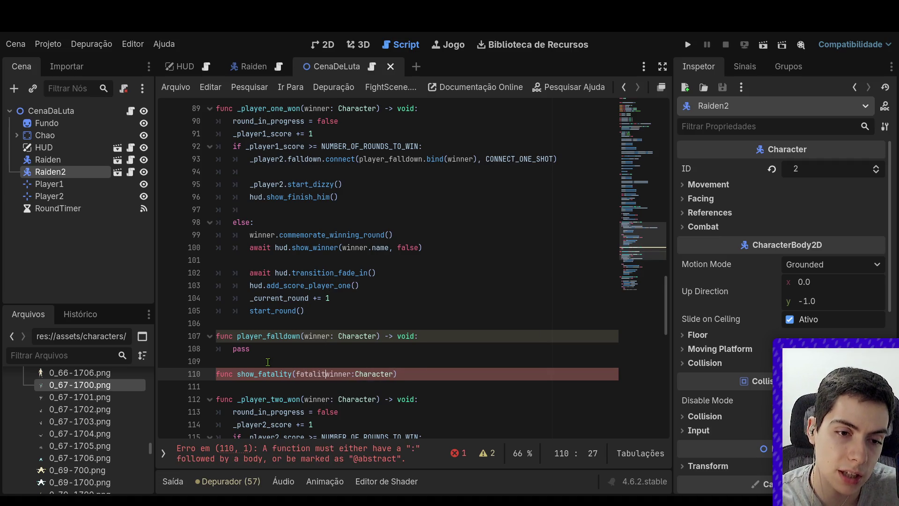
text(_name: String)
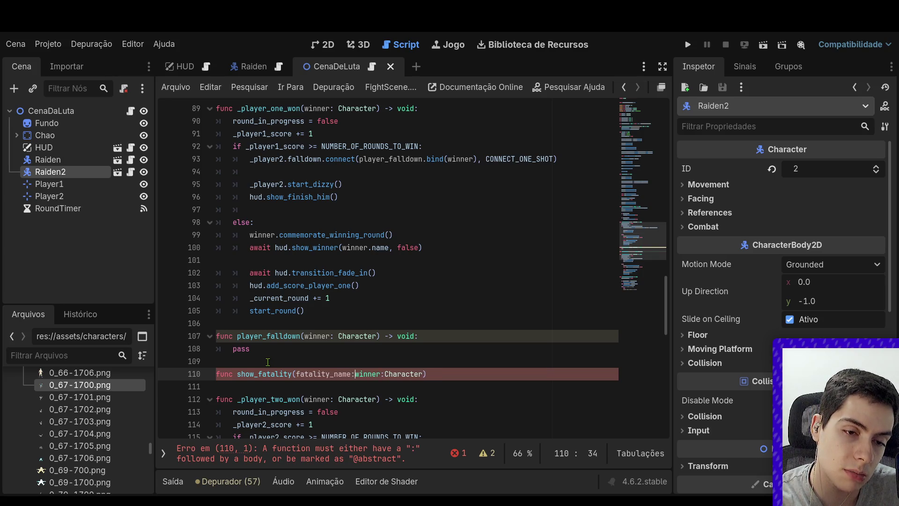
text(,)
key(Right)
key(Right)
key(Right)
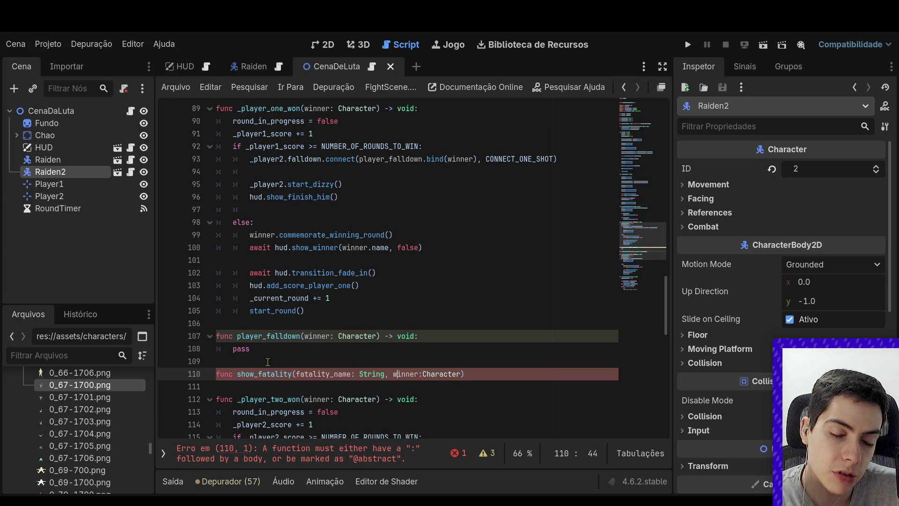
key(End)
text(-> void:)
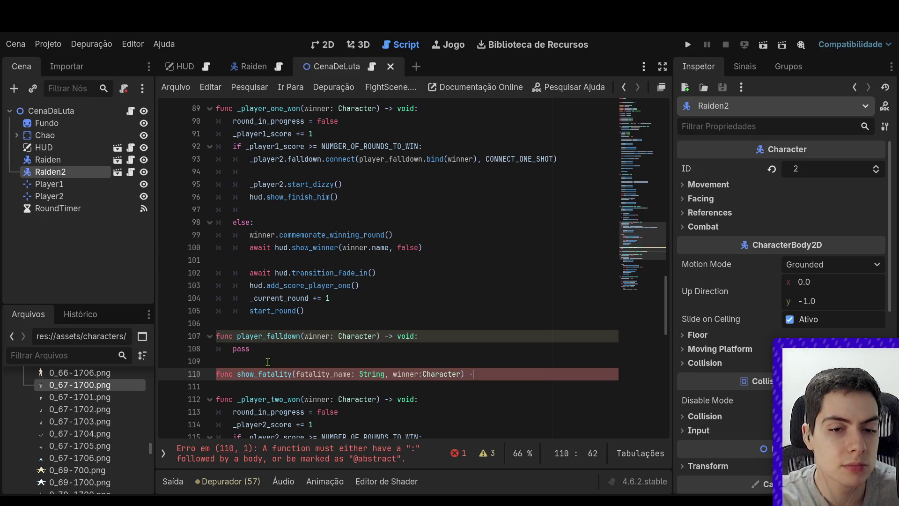
key(Return)
text(pass)
key(ctrl+s)
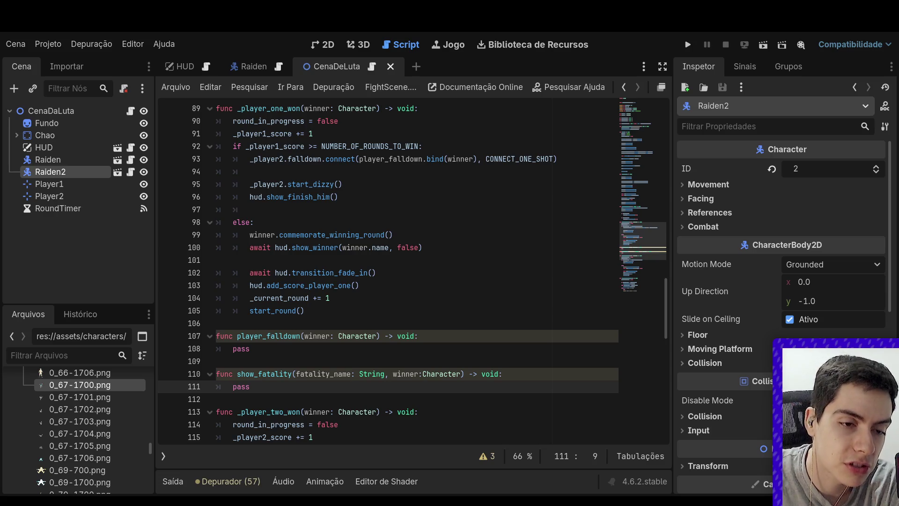
scroll(412, 273, up, 1)
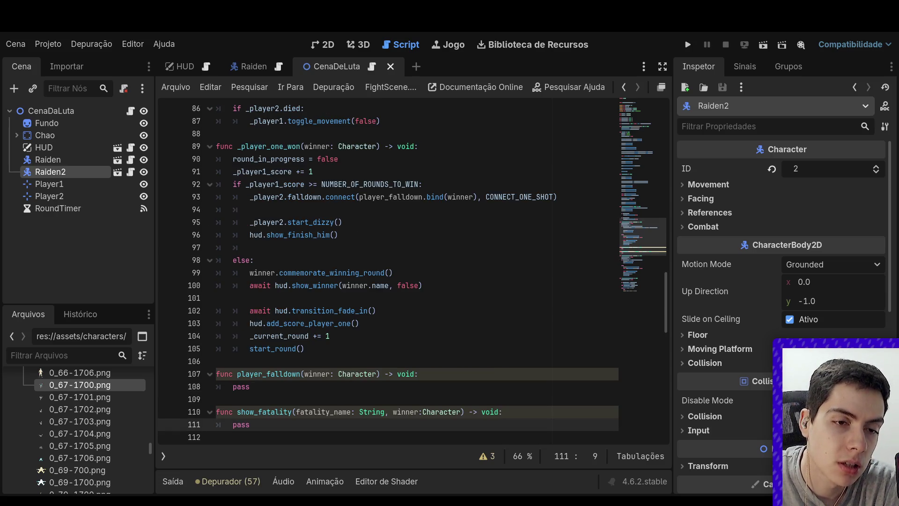
scroll(411, 273, down, 2)
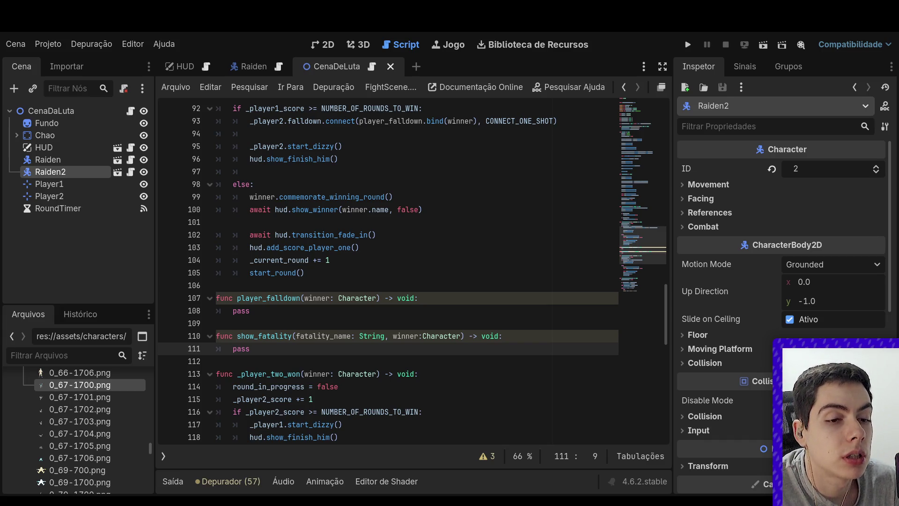
scroll(411, 272, down, 8)
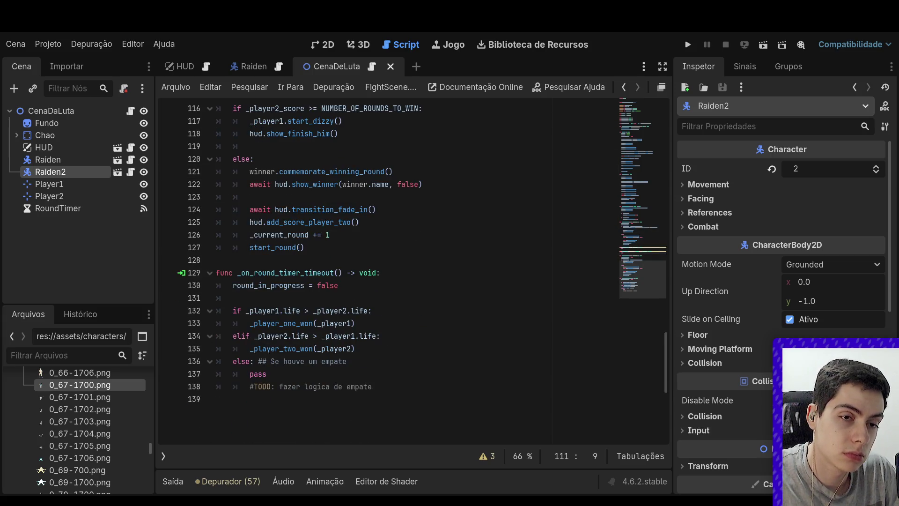
scroll(411, 271, up, 6)
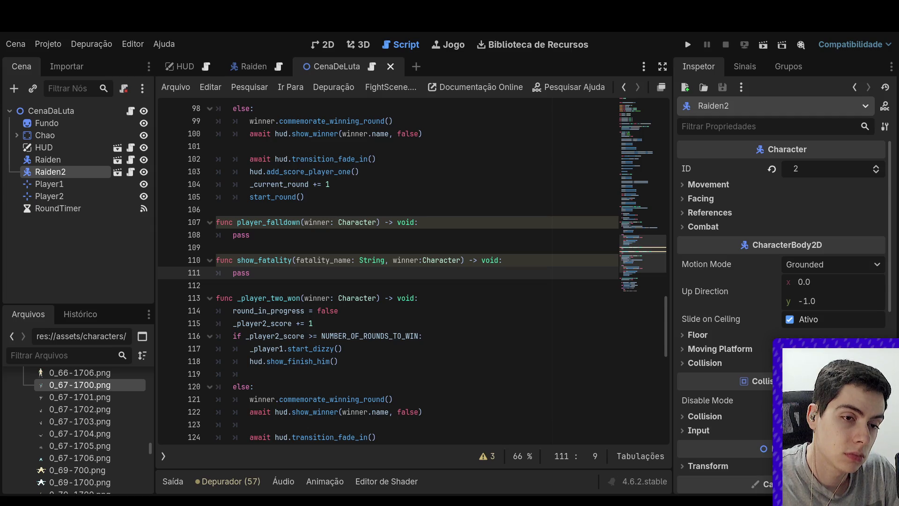
scroll(411, 273, down, 2)
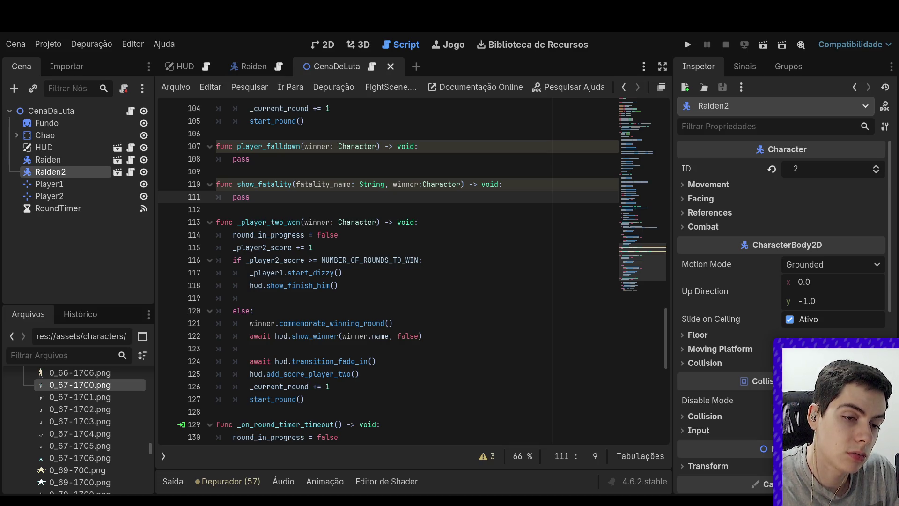
drag(306, 399, 235, 358)
click(360, 375)
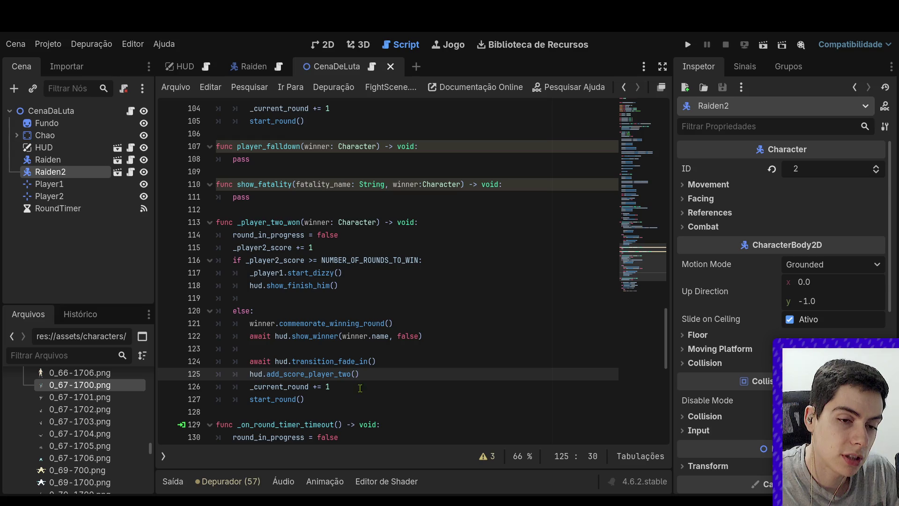
drag(383, 368, 141, 336)
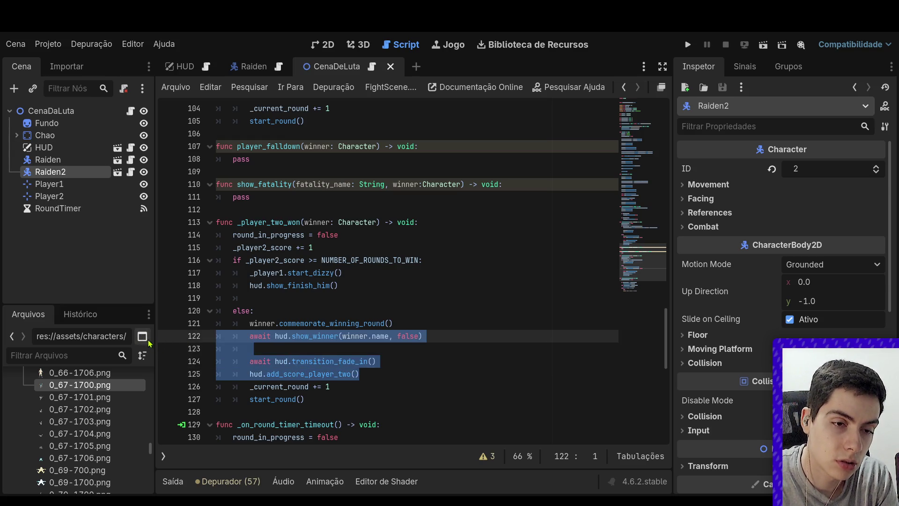
Replace pass in player_falldown with the awaited hud.show_winner and hud.transition_fade_in calls
drag(192, 361, 189, 339)
key(ctrl+c)
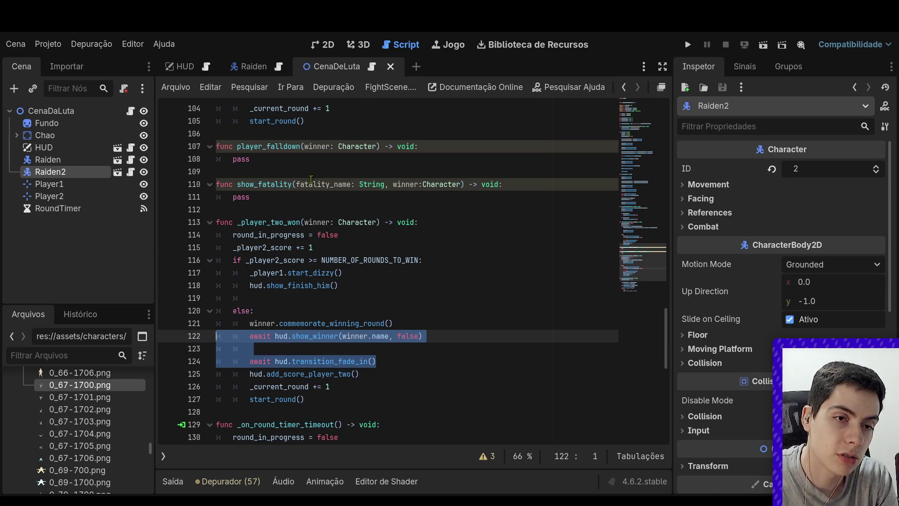
mouse_move(253, 160)
mouse_down()
mouse_move(187, 147)
mouse_move(180, 162)
mouse_up()
key(ctrl+v)
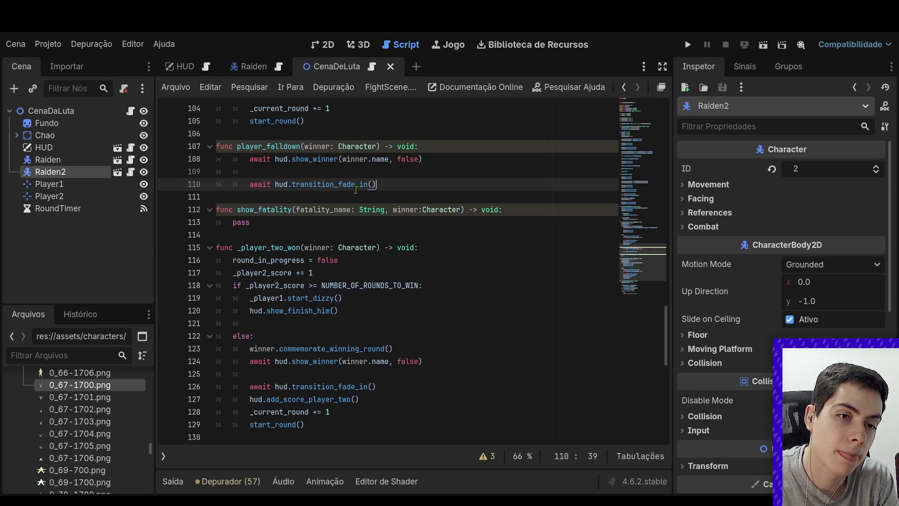
drag(432, 184, 187, 159)
click(432, 184)
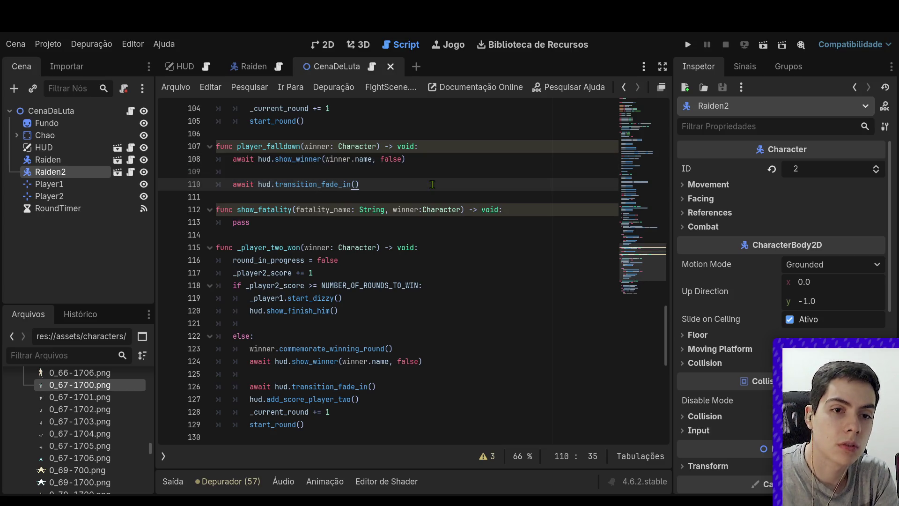
key(Return)
key(Up)
key(Up)
key(BackSpace)
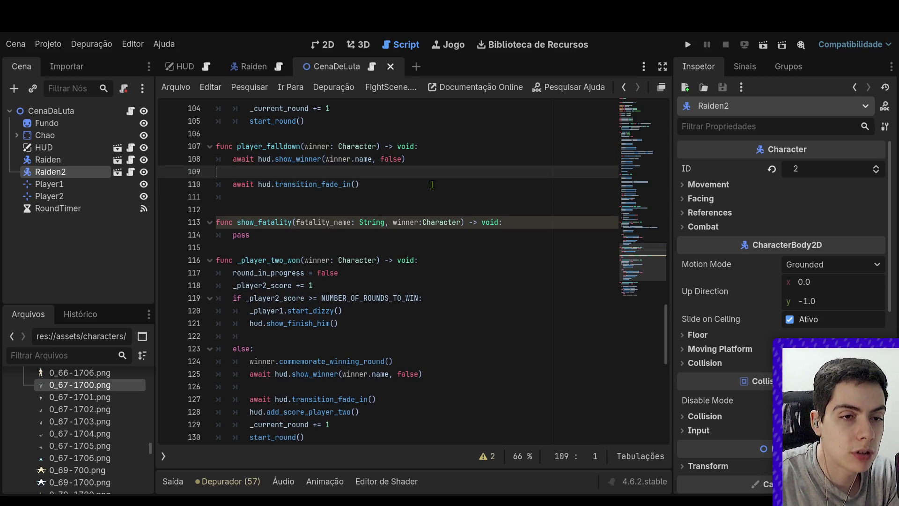
key(Delete)
key(End)
Add get_tree().quit(0) under a '#TODO Voltar para o menu' comment and save
key(Return)
key(Return)
text(get_t)
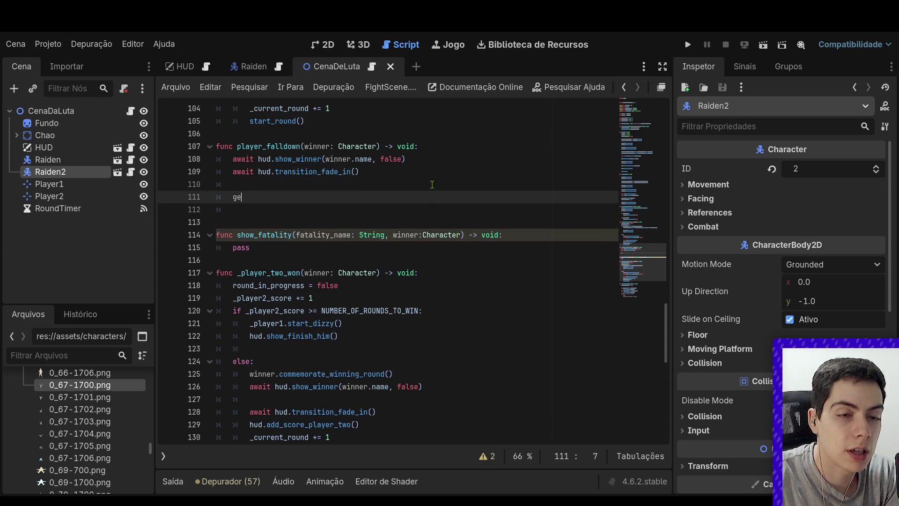
key(Down)
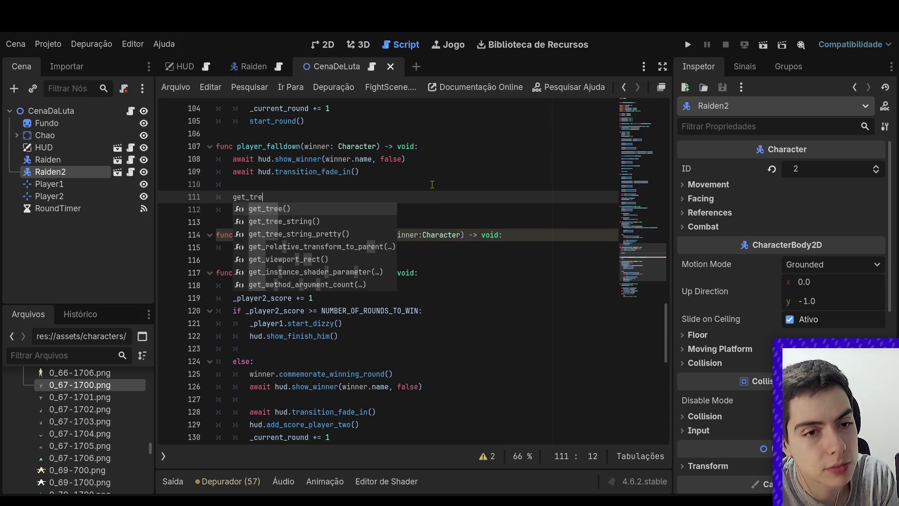
key(Return)
text(.qui)
key(Return)
text(1)
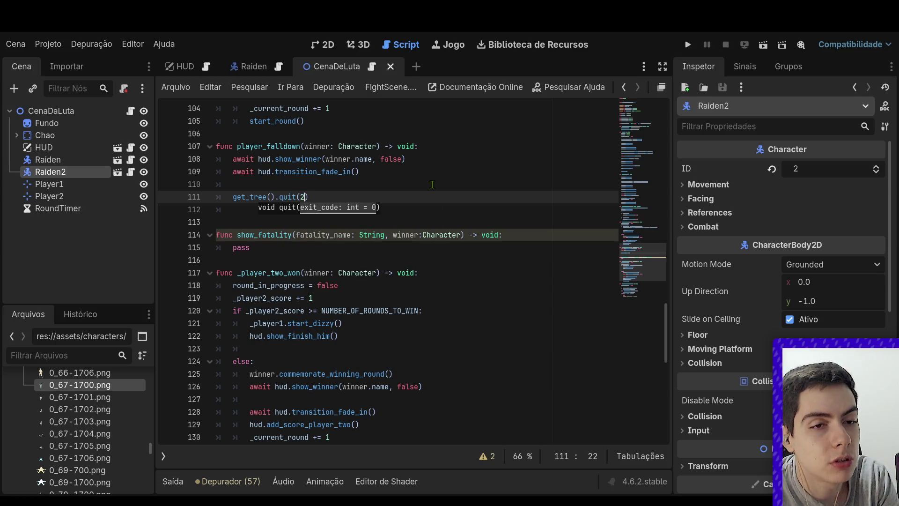
key(ctrl+s)
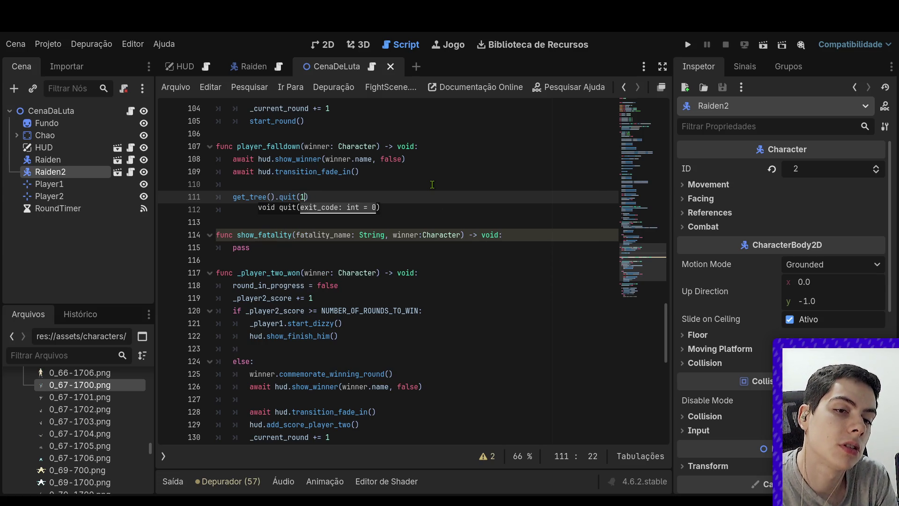
key(ctrl+shift+Return)
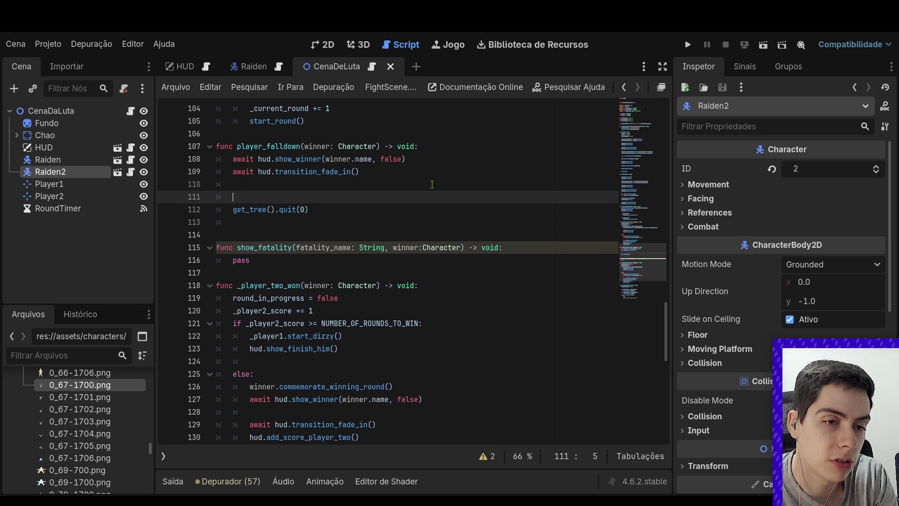
text(#TODO)
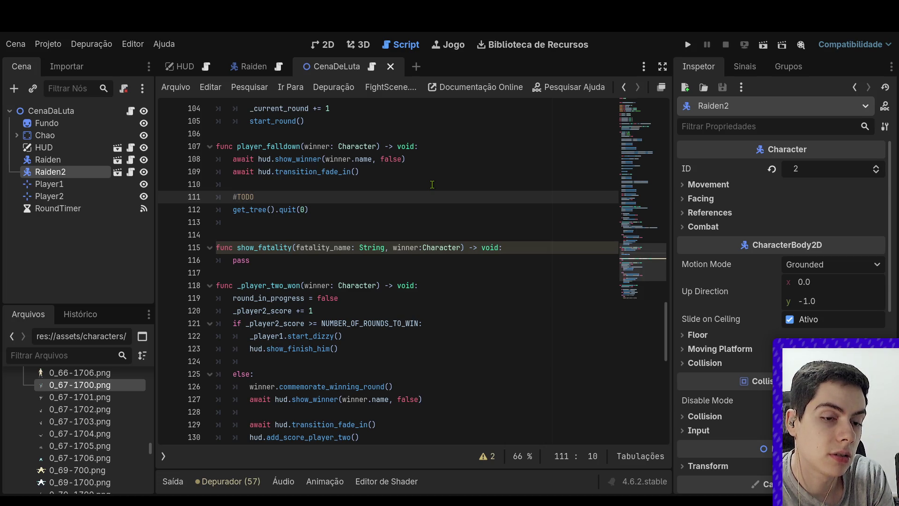
text( Voltar para o m)
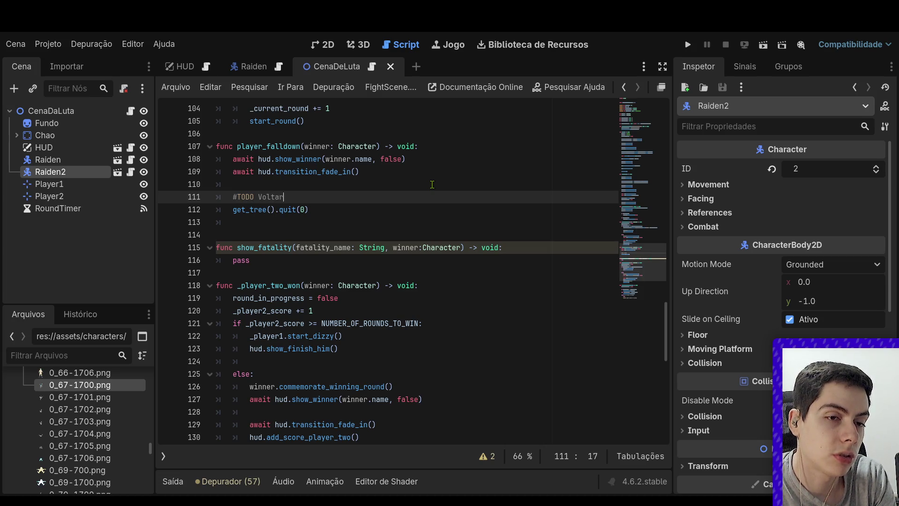
text(enu)
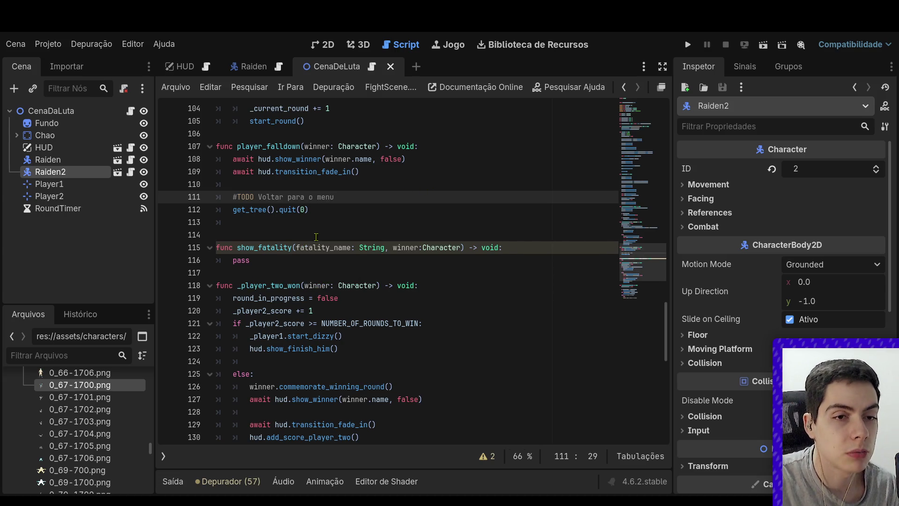
click(277, 265)
drag(278, 265, 238, 264)
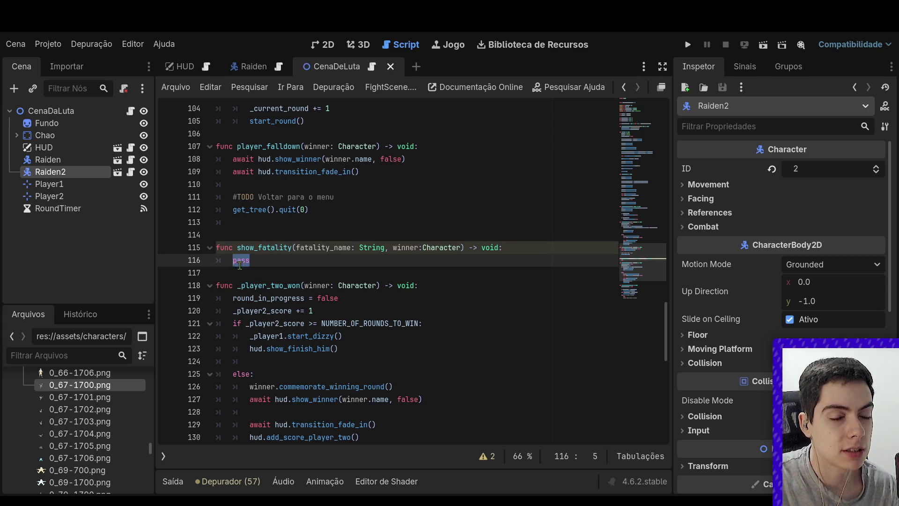
Inspect the force_to_idle definition in Player.gd, then return to the fight script
scroll(656, 244, up, 6)
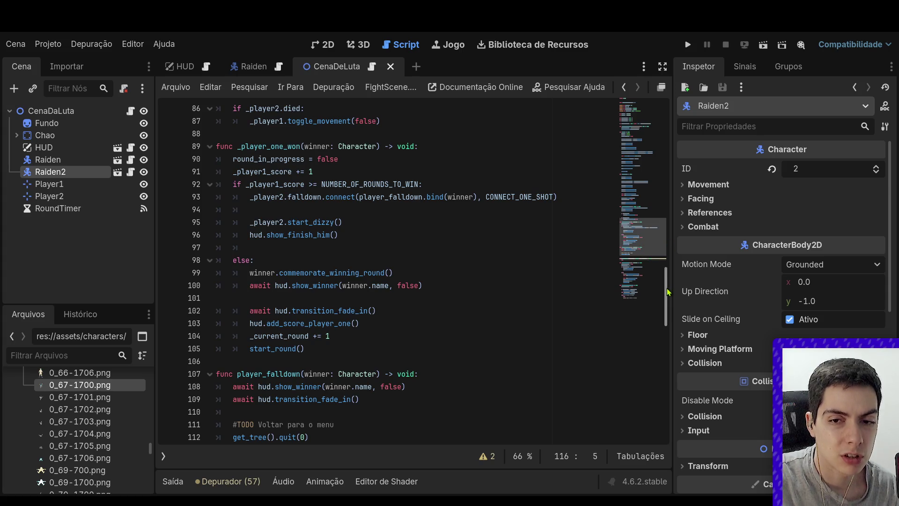
mouse_move(656, 244)
mouse_down()
mouse_move(658, 161)
mouse_move(636, 235)
mouse_up()
click(539, 241)
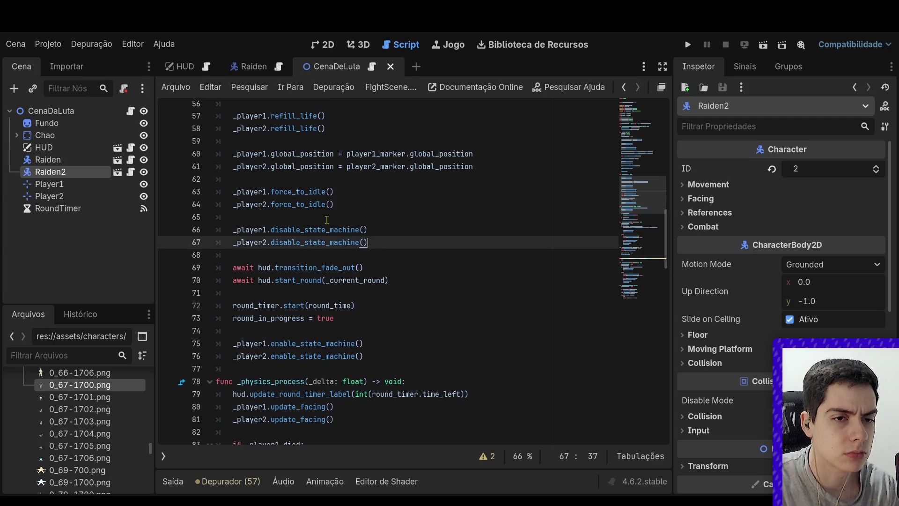
ctrl+click(290, 207)
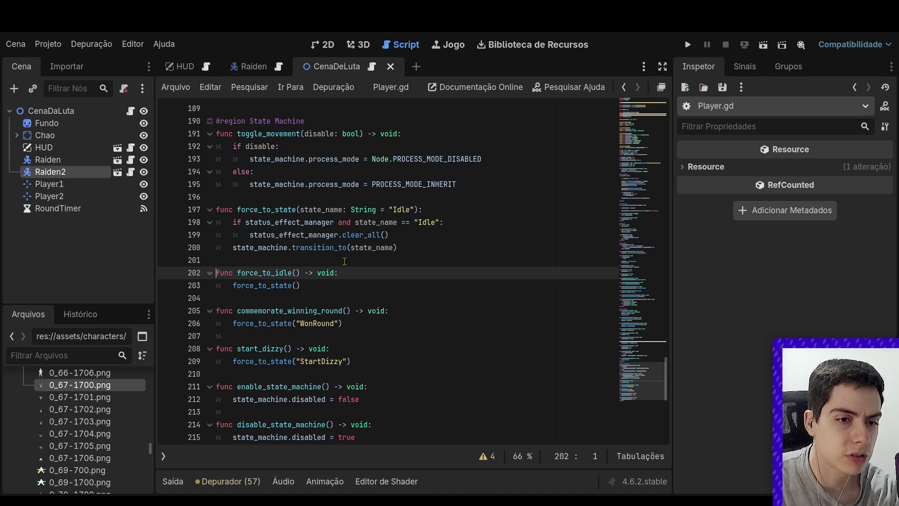
key(alt+Left)
Delete the pass placeholder from show_fatality, leaving an empty body line
scroll(349, 281, down, 15)
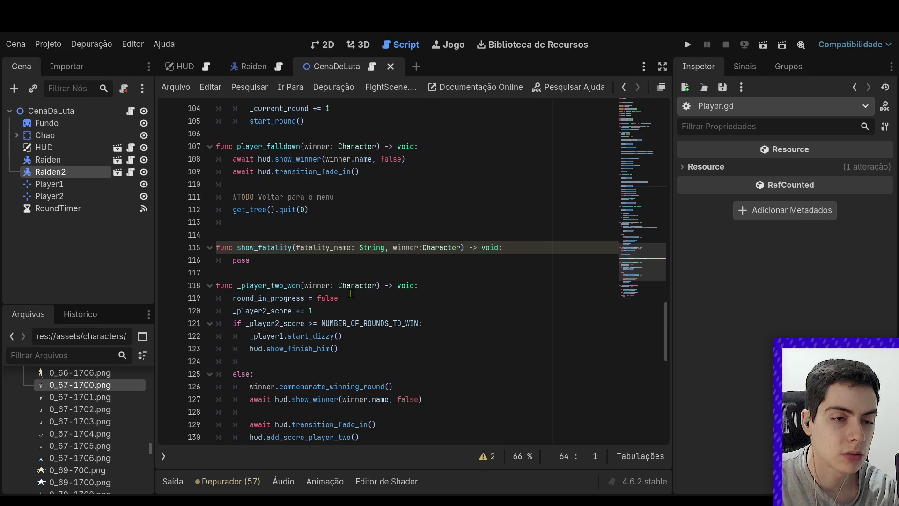
click(327, 260)
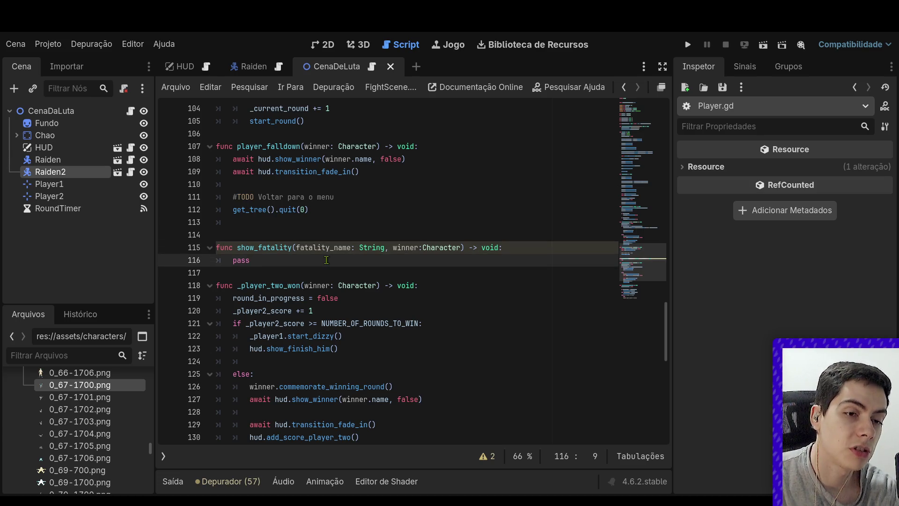
key(BackSpace)
key(BackSpace)
key(BackSpace)
key(Return)
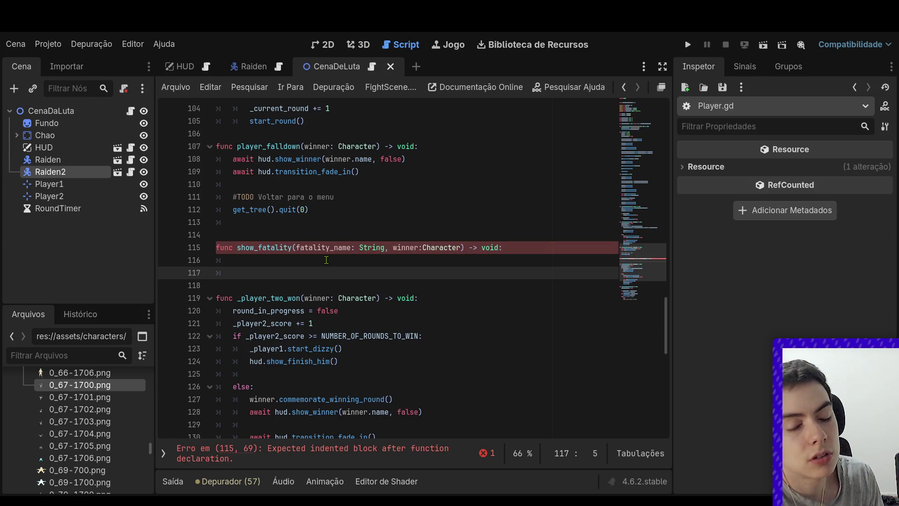
Write winner.force_to_state(fatality_name) in the show_fatality body
text(winner)
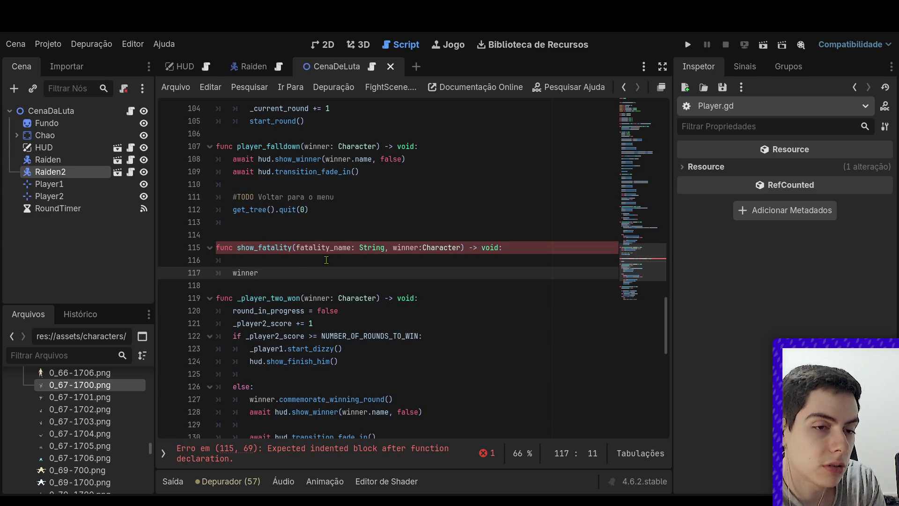
text(.for)
key(Return)
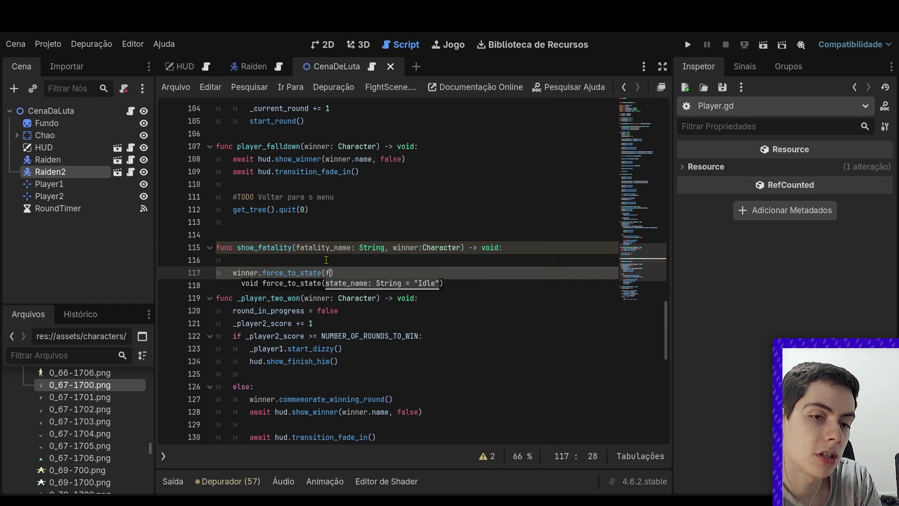
text(fa)
key(Return)
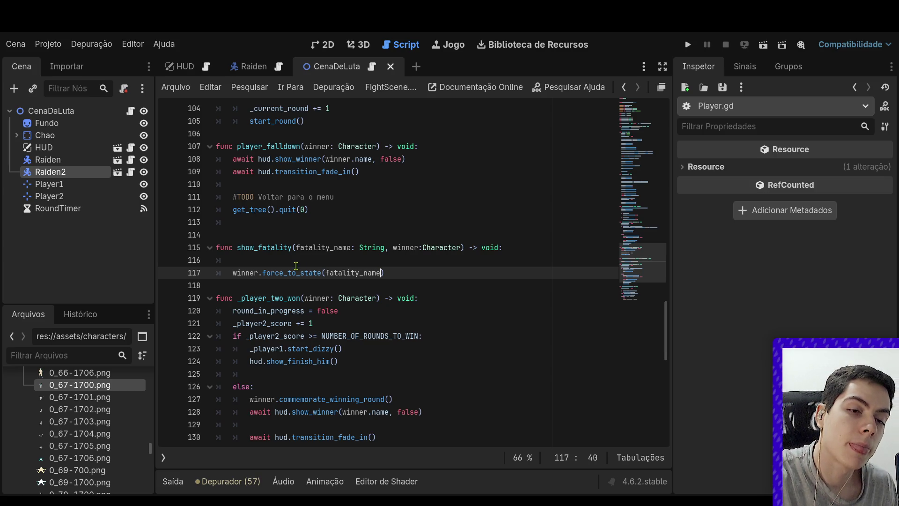
Add a loser: Character parameter to the show_fatality signature
scroll(326, 260, up, 6)
scroll(330, 265, down, 5)
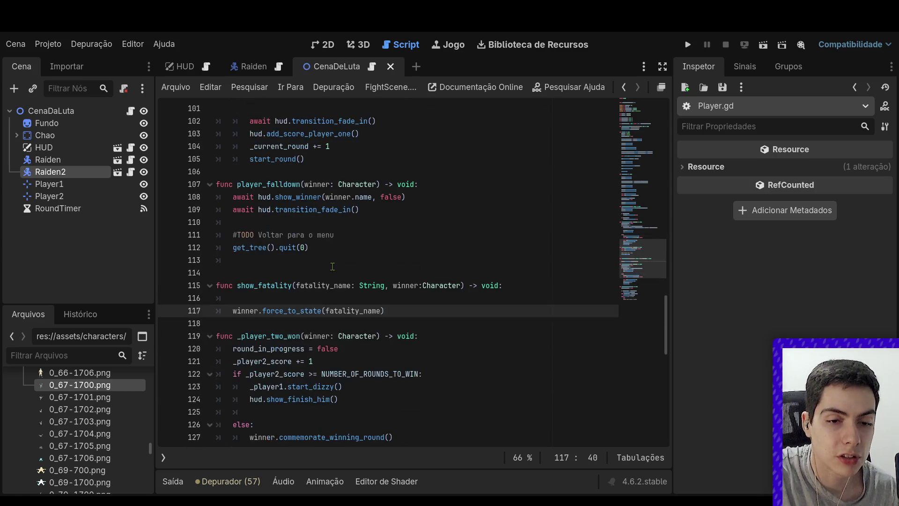
click(461, 286)
text(, loser:Chara)
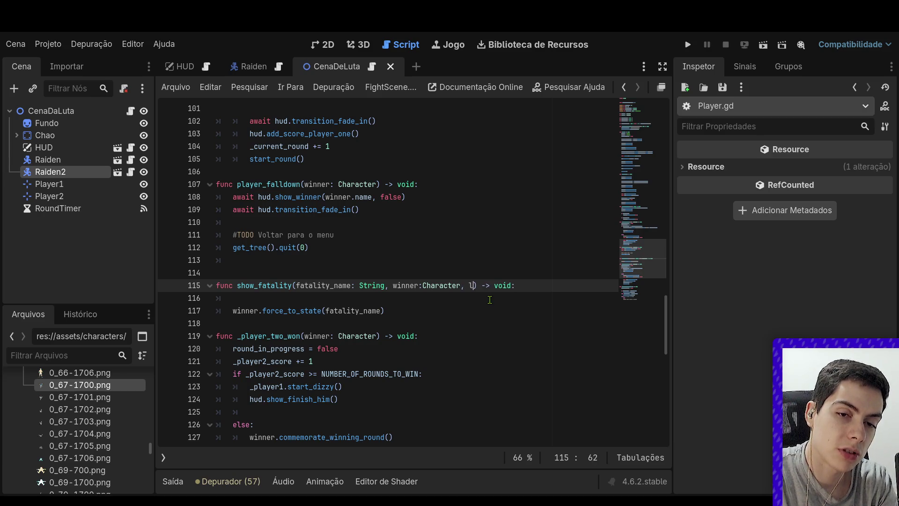
text(cter)
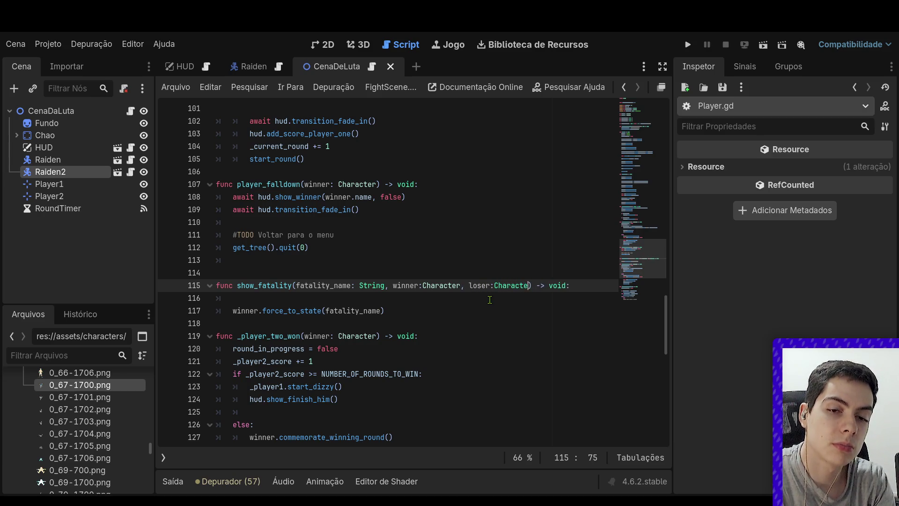
key(Escape)
key(Down)
key(Down)
key(Down)
click(489, 313)
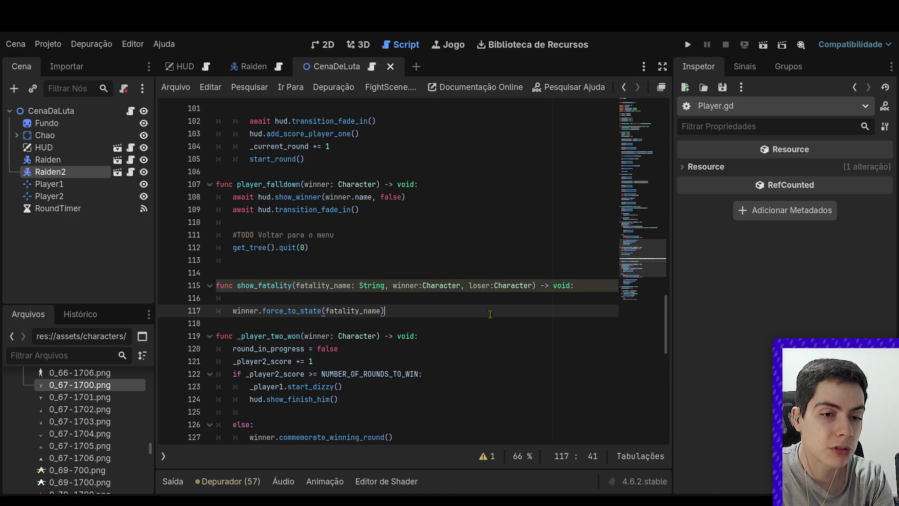
scroll(485, 314, up, 5)
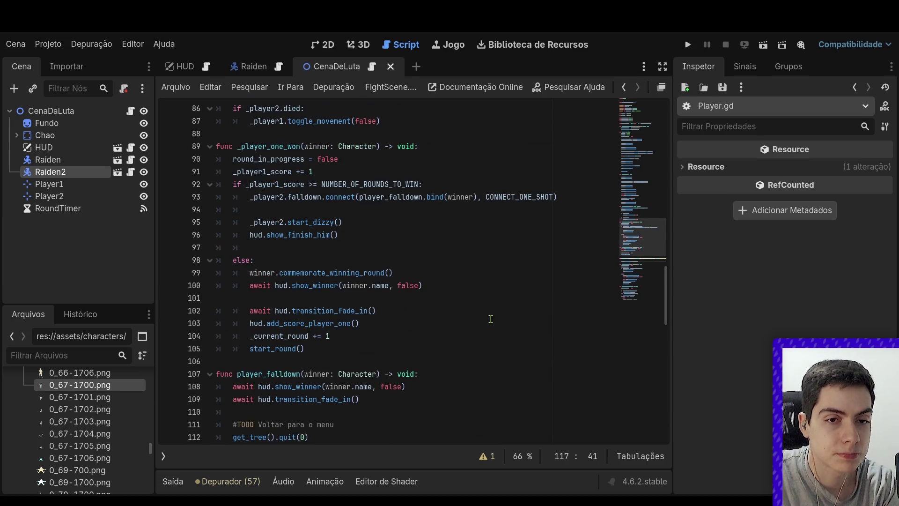
Save the fight scene script
scroll(491, 320, down, 4)
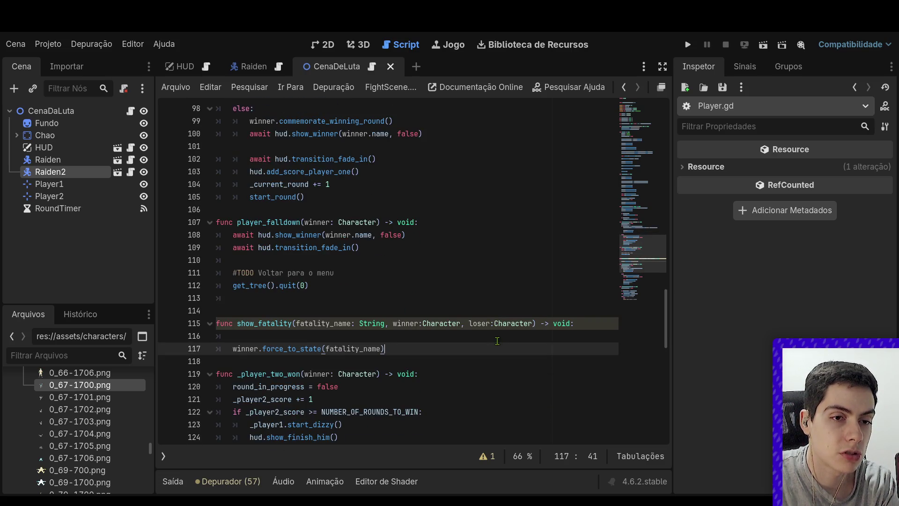
key(Up)
key(Up)
key(Up)
scroll(501, 321, up, 4)
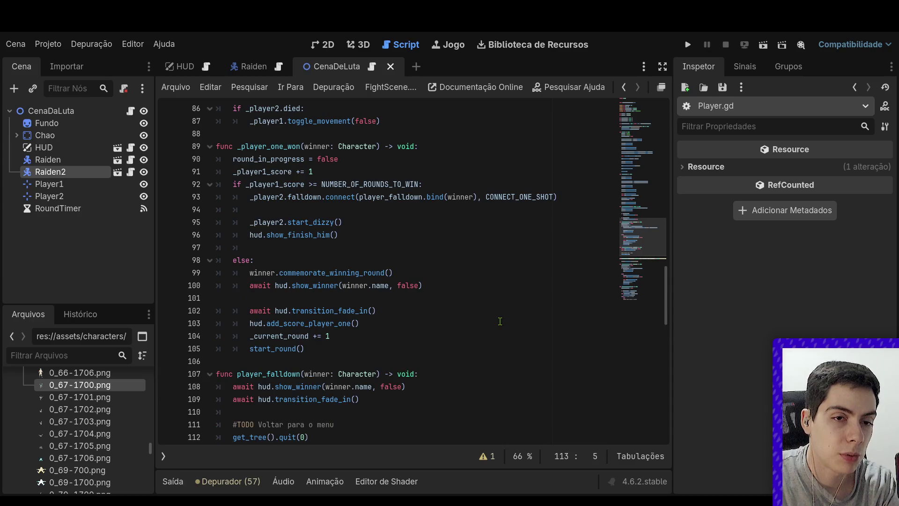
click(393, 235)
drag(250, 197, 394, 232)
click(393, 234)
key(ctrl+s)
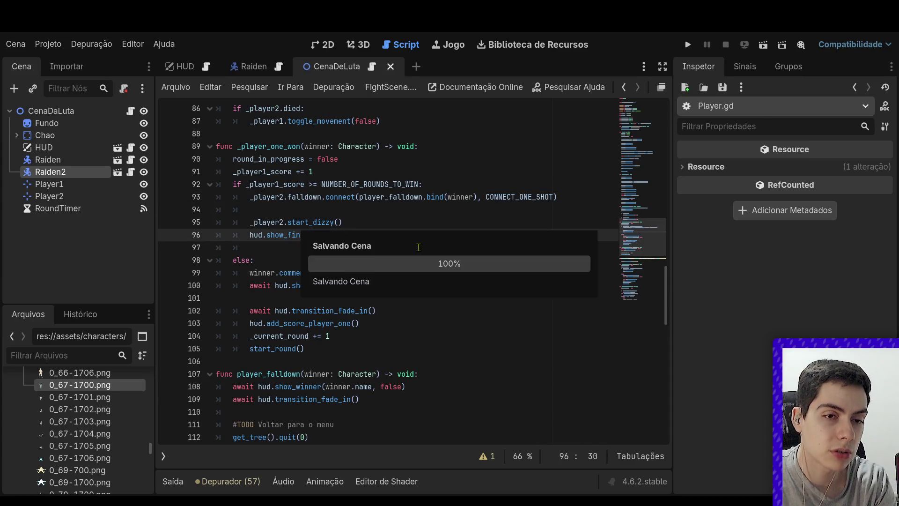
Run the project to test the fight, then open the Raiden character scene
click(421, 246)
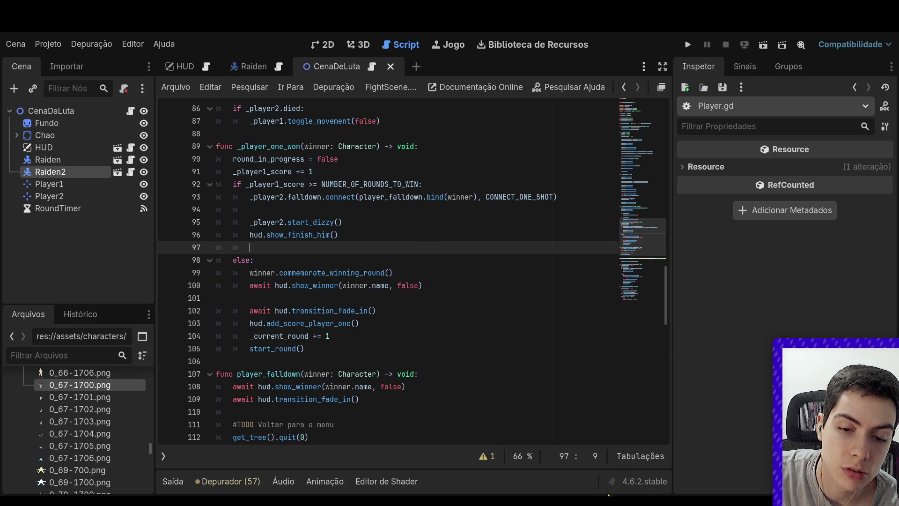
click(765, 45)
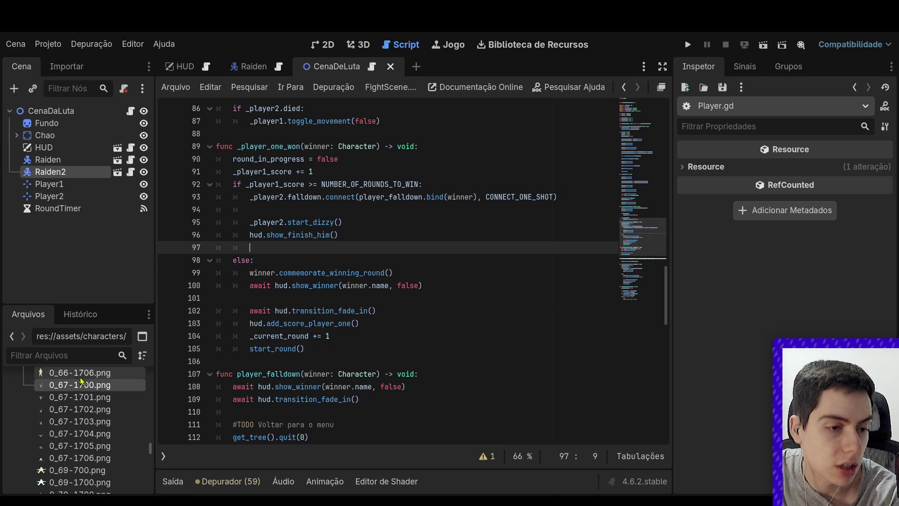
click(117, 172)
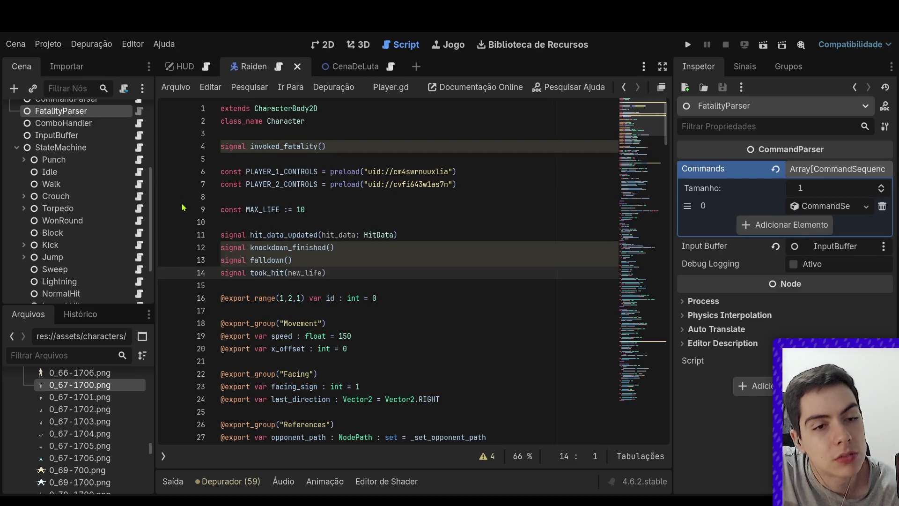
Look through the state scripts, passing StartDizzy, and open the Falldown state's script
scroll(380, 329, down, 20)
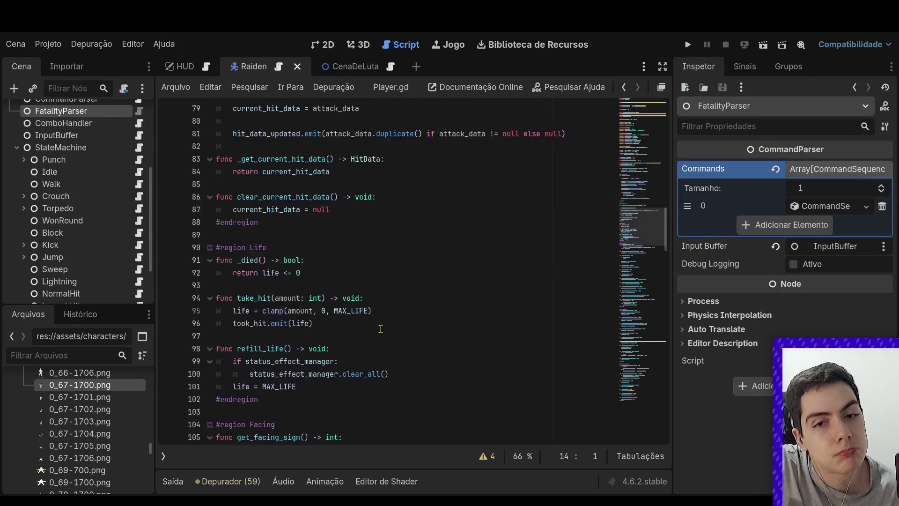
scroll(381, 329, down, 20)
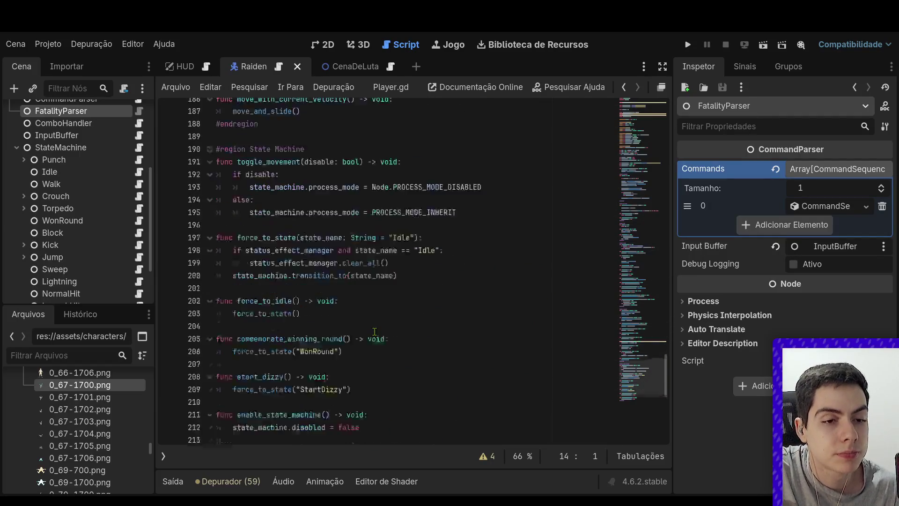
scroll(375, 331, down, 4)
click(358, 233)
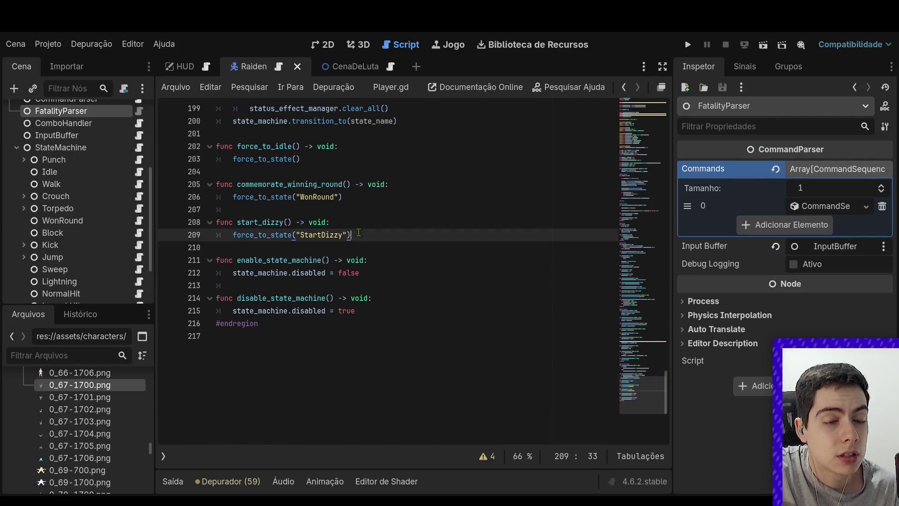
scroll(103, 295, down, 3)
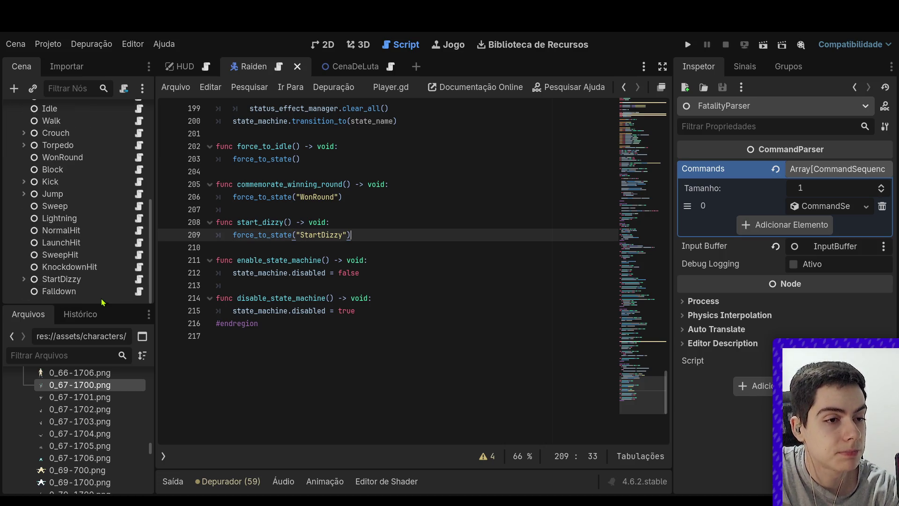
click(140, 279)
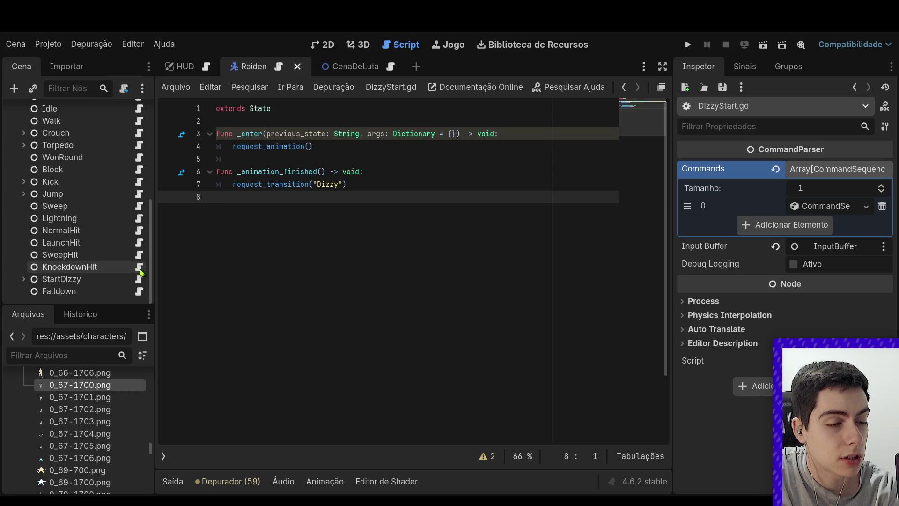
click(140, 292)
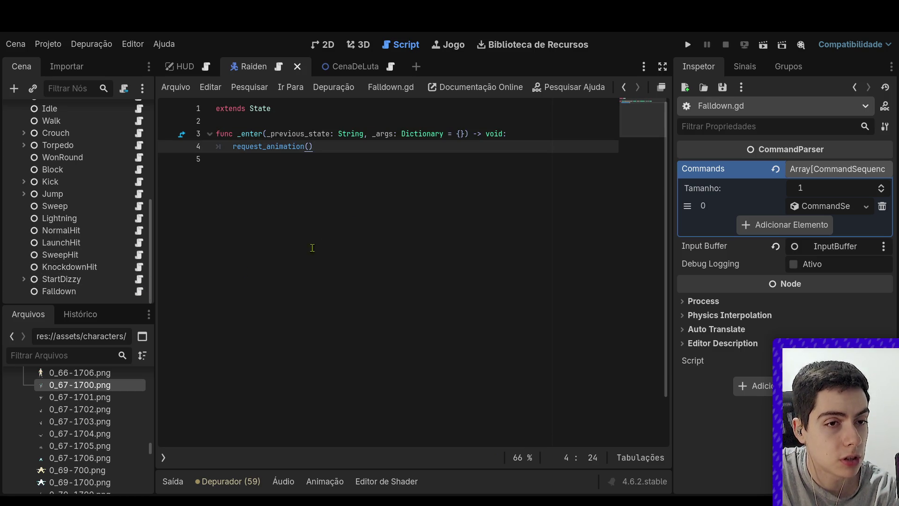
Add an _animation_finished() function to Falldown.gd that calls player.falldown.emit()
key(Return)
key(Return)
key(BackSpace)
text(fu)
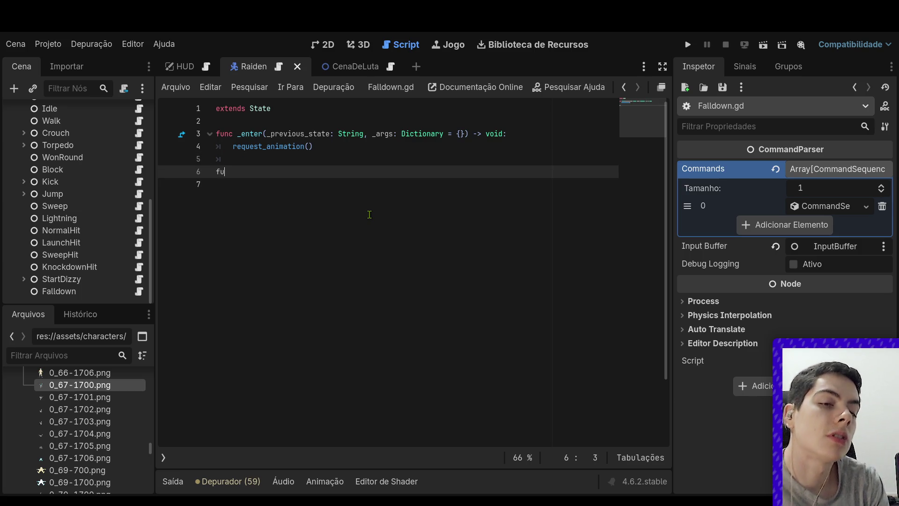
text(nc _ani)
key(Return)
key(Return)
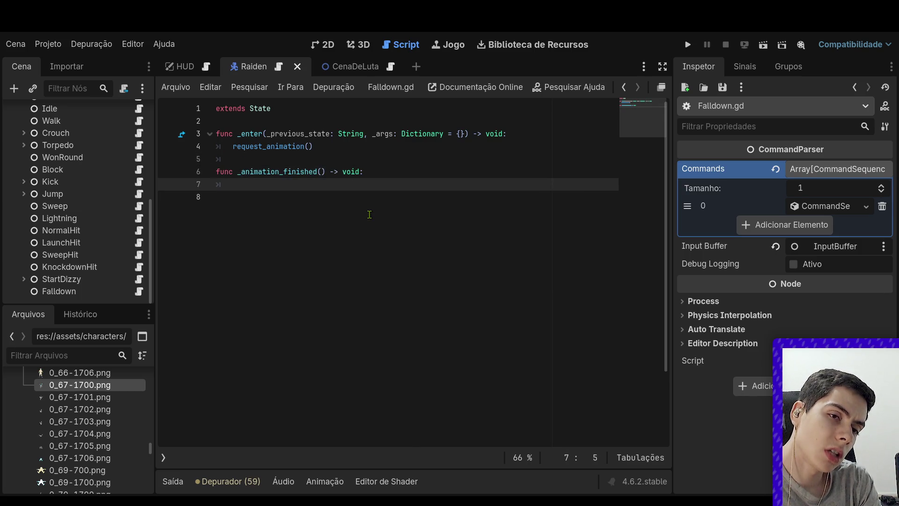
text(pl)
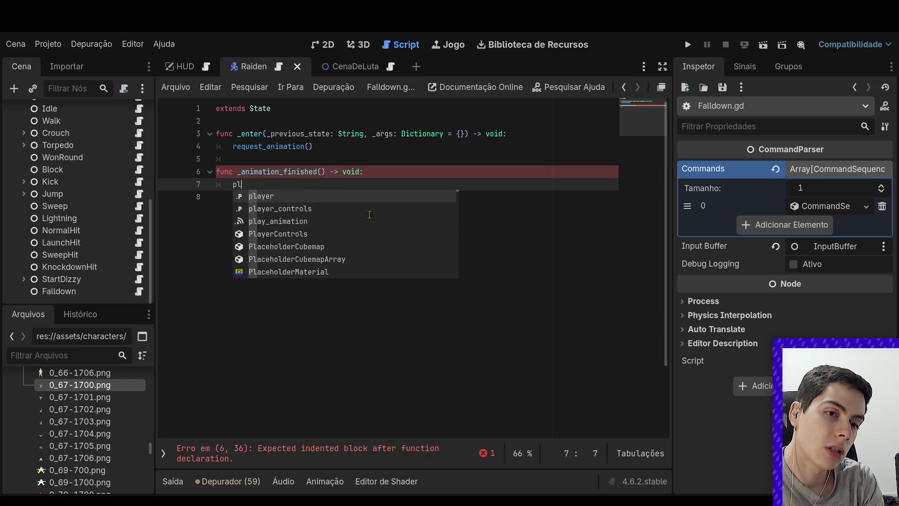
text(ayer.fall)
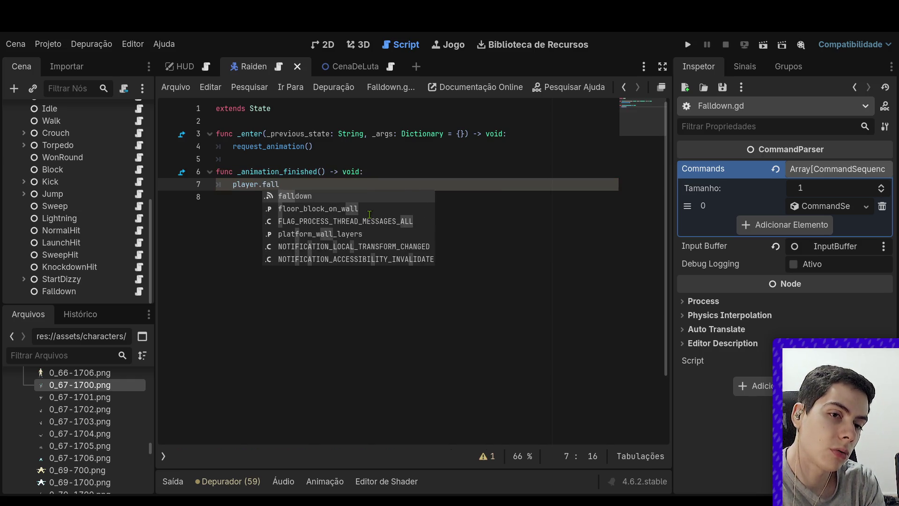
key(Return)
text(.em)
key(Return)
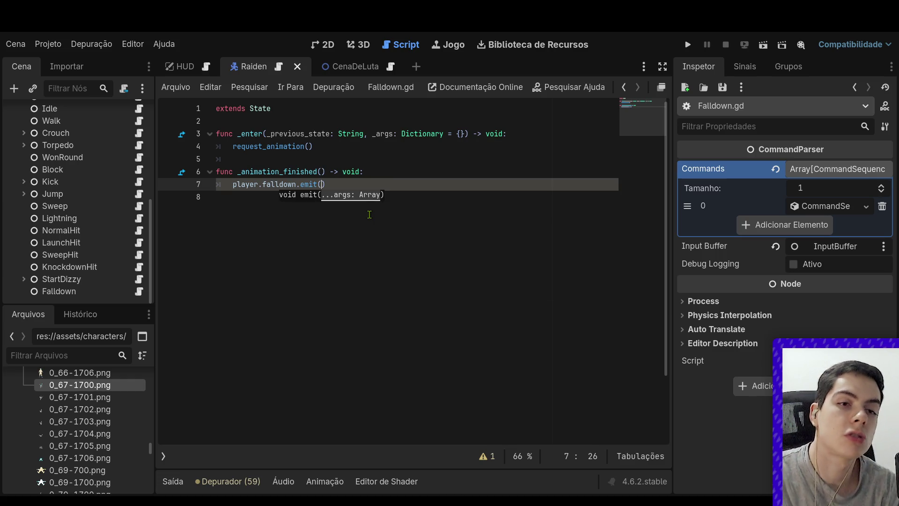
key(Down)
click(320, 67)
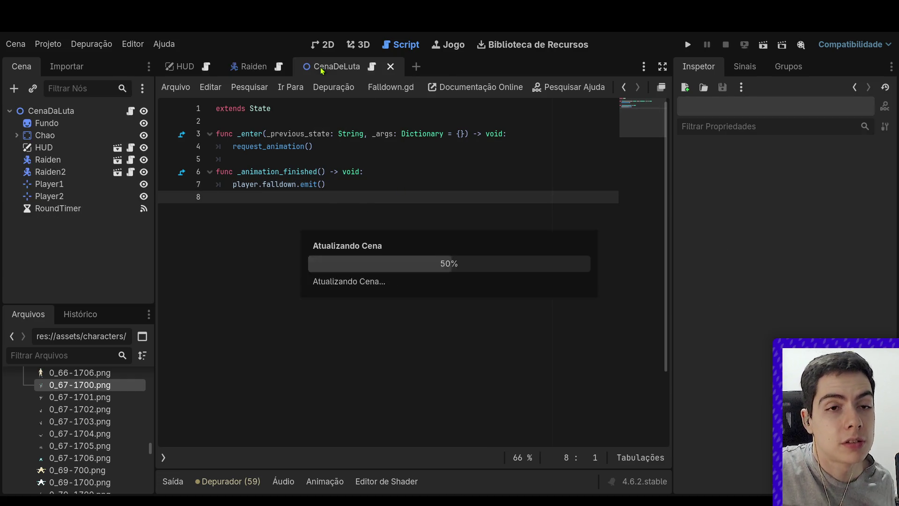
Run the CenaDeLuta scene to play-test the falldown ending
click(763, 49)
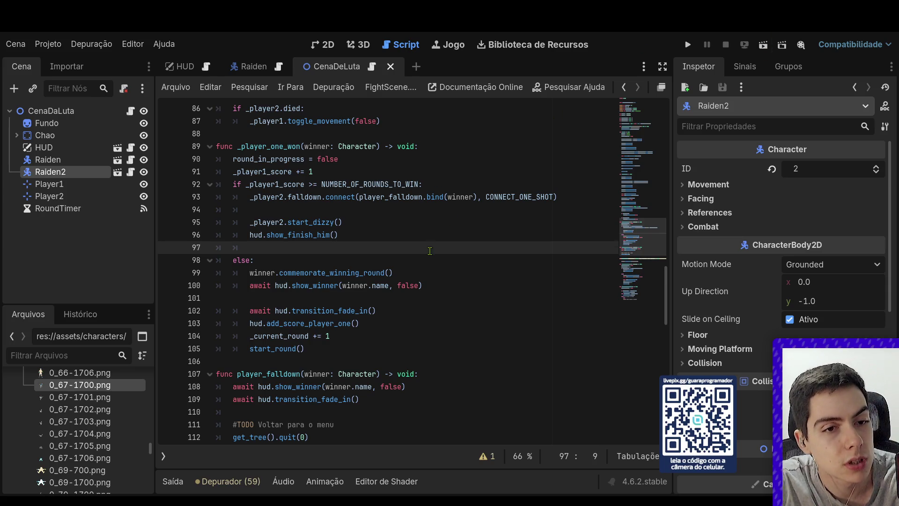
Copy the winner.commemorate_winning_round() line from _player_two_won
scroll(428, 253, down, 5)
scroll(428, 252, down, 4)
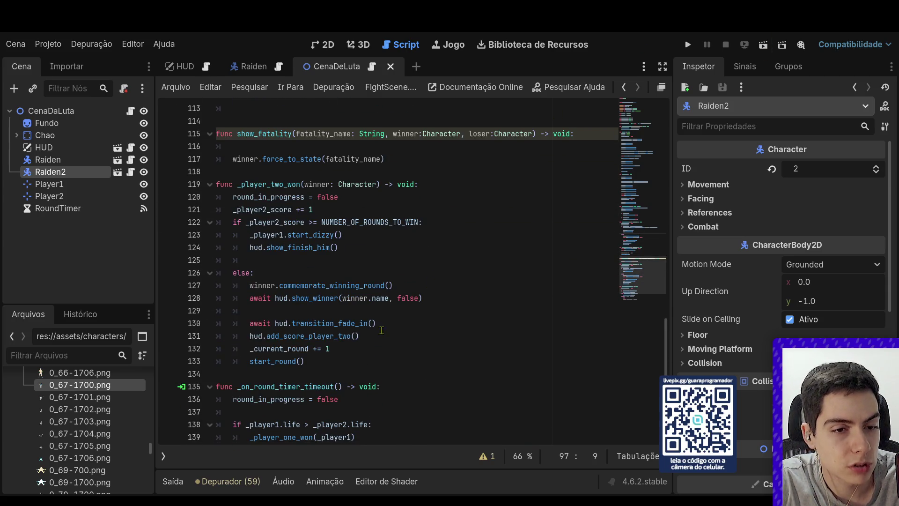
drag(426, 291, 181, 285)
key(ctrl+c)
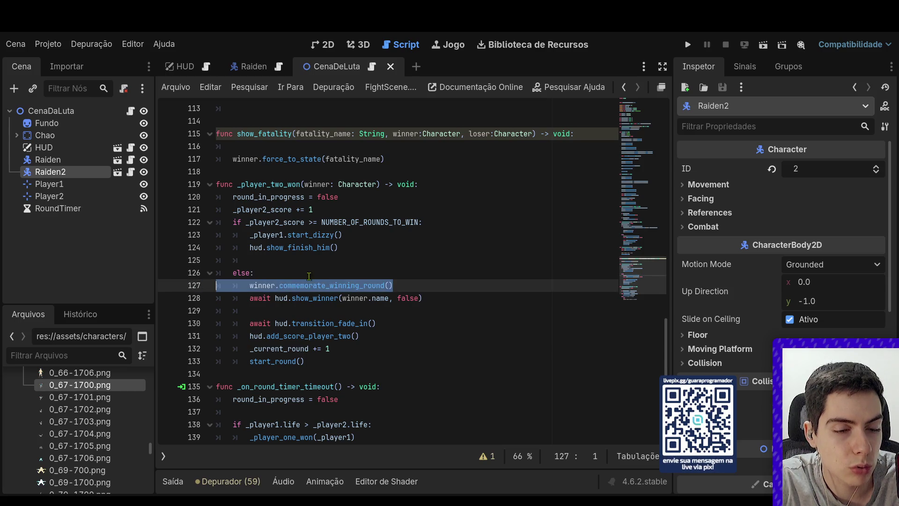
scroll(438, 258, up, 8)
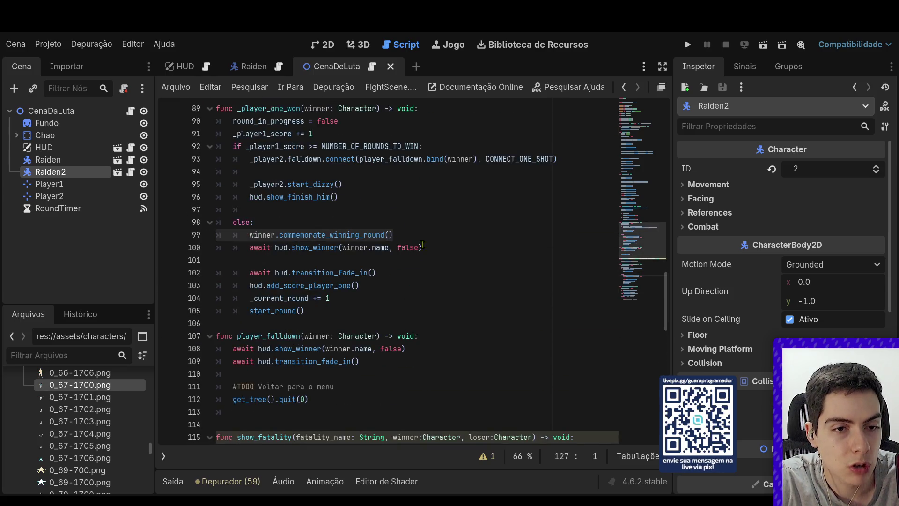
click(423, 238)
Paste it as player_falldown's first line with corrected indentation, then run the scene
scroll(422, 253, down, 2)
click(418, 285)
click(451, 258)
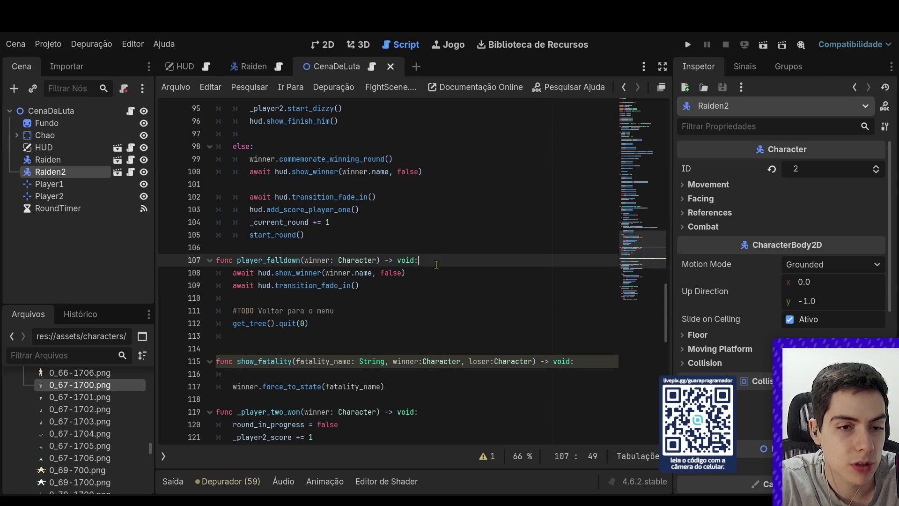
key(Return)
key(Return)
key(ctrl+v)
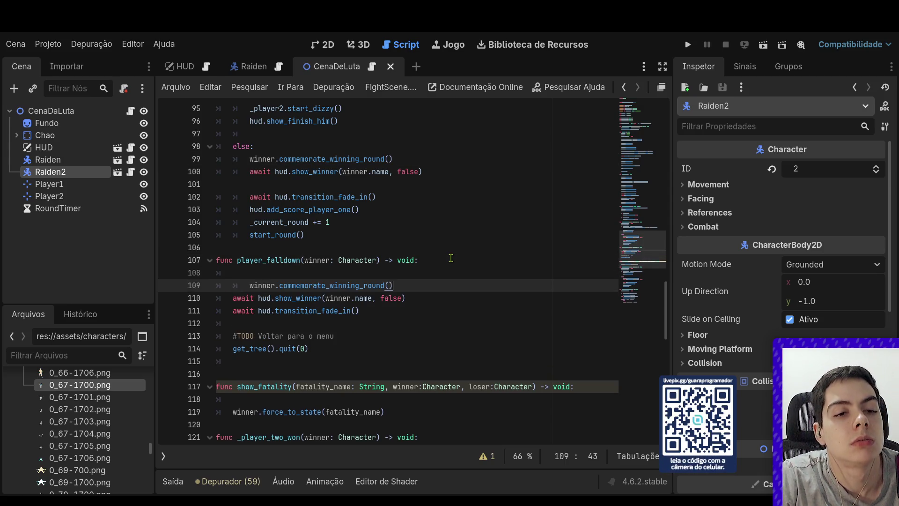
click(251, 285)
key(BackSpace)
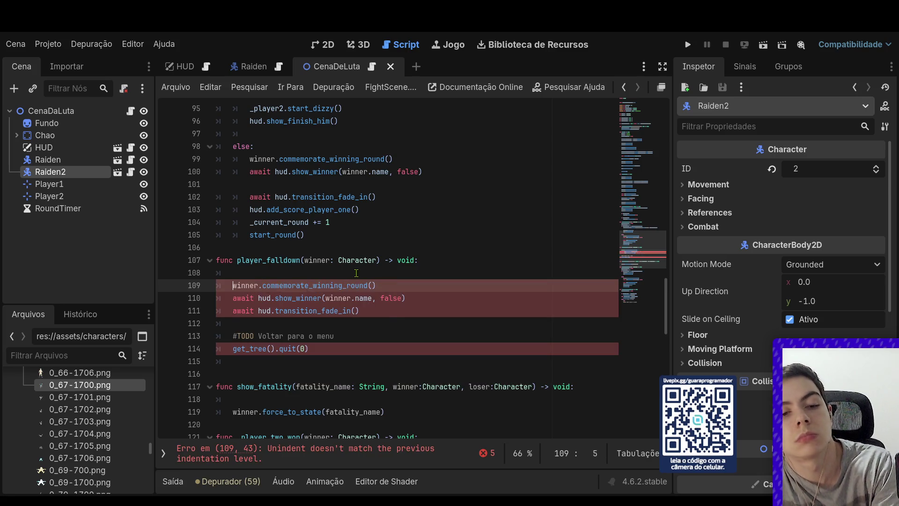
click(357, 273)
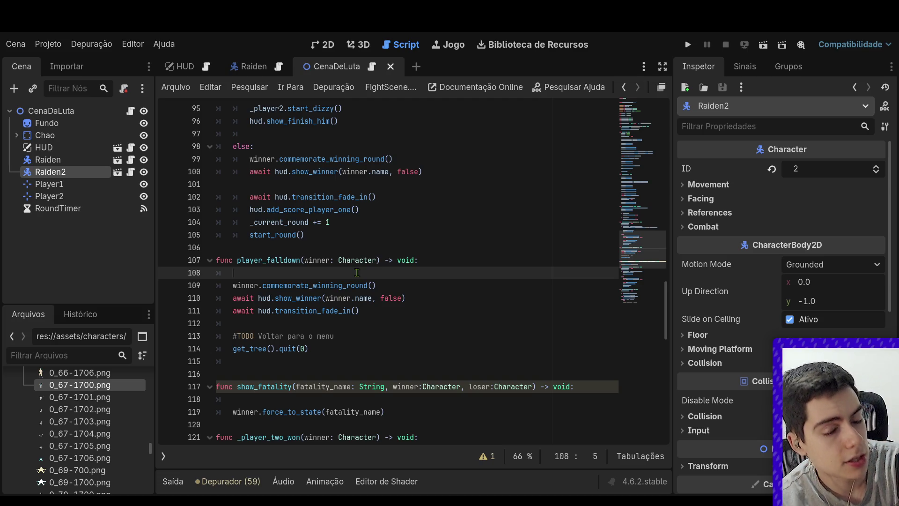
click(762, 47)
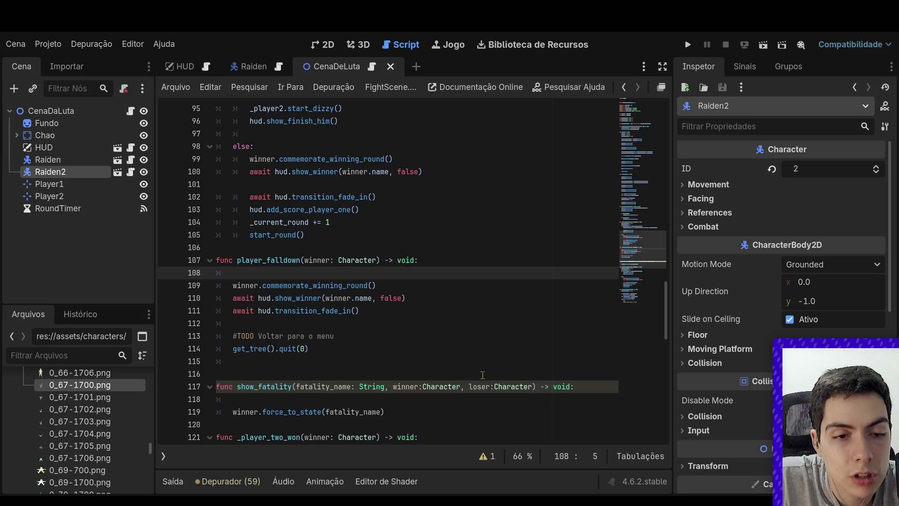
mouse_move(370, 324)
mouse_down()
mouse_move(312, 349)
mouse_move(171, 328)
mouse_up()
click(303, 346)
click(294, 337)
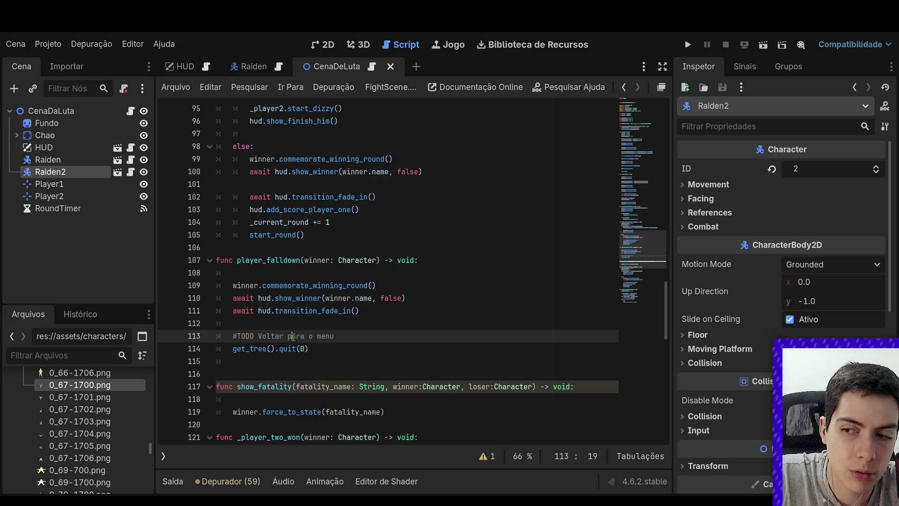
mouse_move(355, 353)
mouse_down()
mouse_move(296, 338)
mouse_move(305, 349)
mouse_up()
click(296, 337)
click(299, 338)
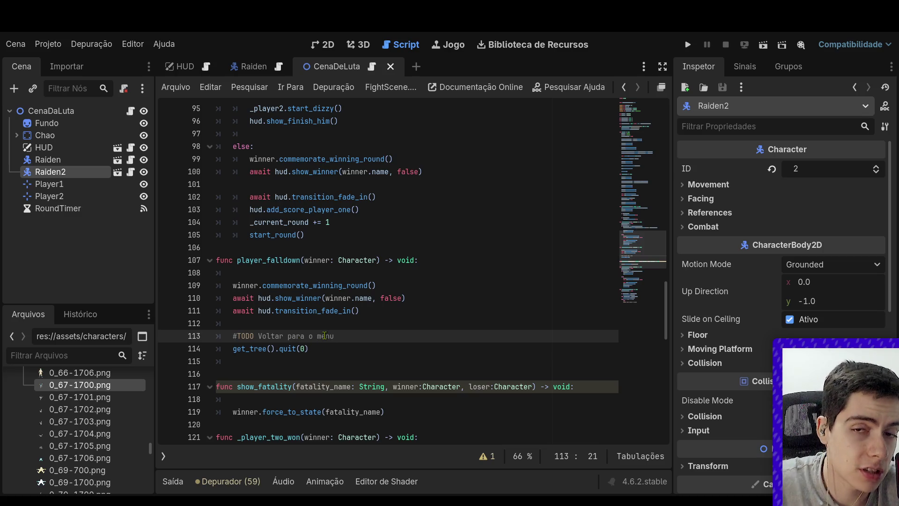
scroll(325, 336, down, 4)
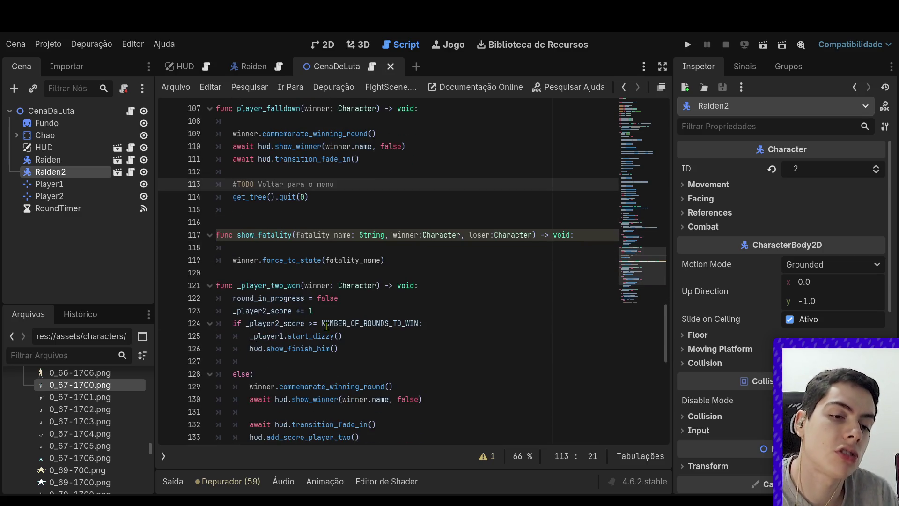
scroll(337, 311, down, 4)
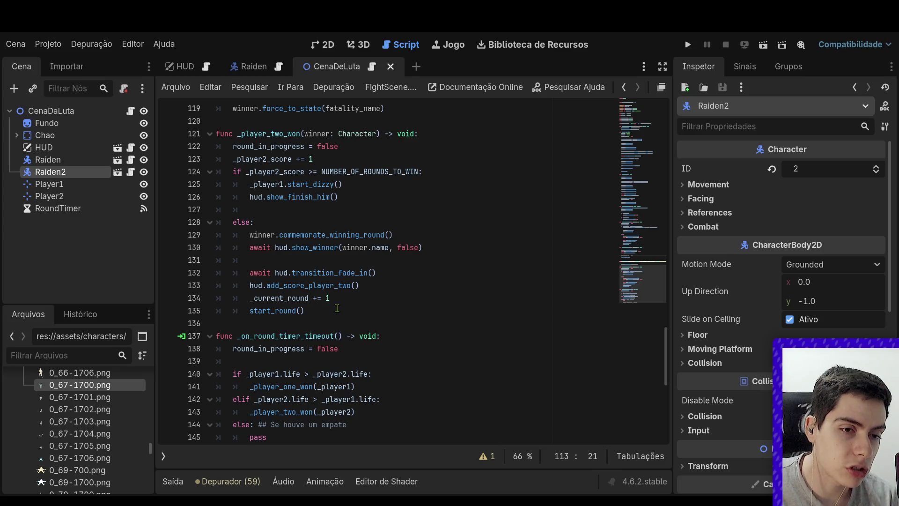
scroll(337, 309, down, 4)
scroll(345, 323, up, 8)
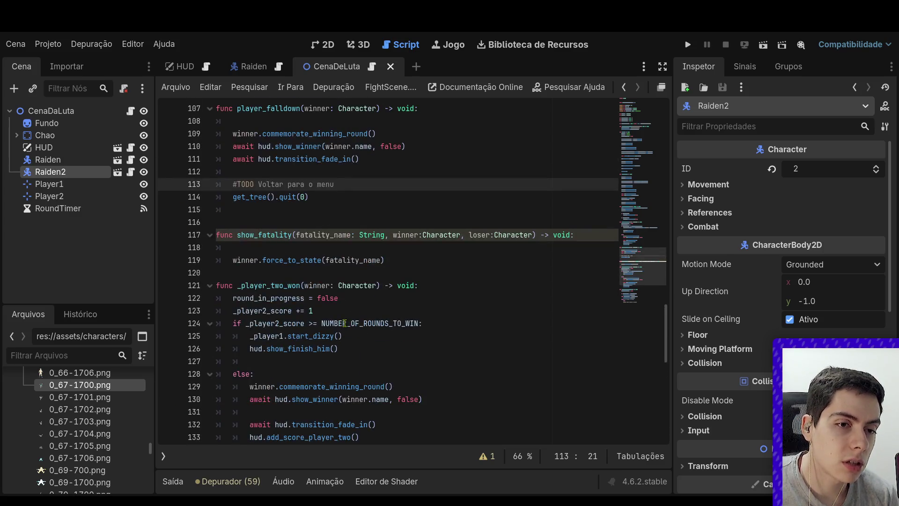
drag(347, 197, 207, 161)
click(392, 234)
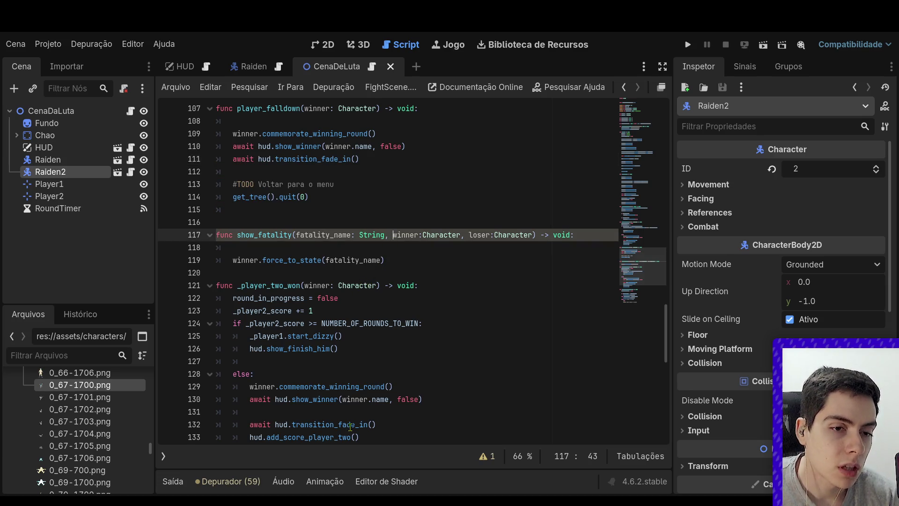
scroll(350, 424, down, 4)
scroll(349, 408, down, 1)
scroll(348, 404, up, 3)
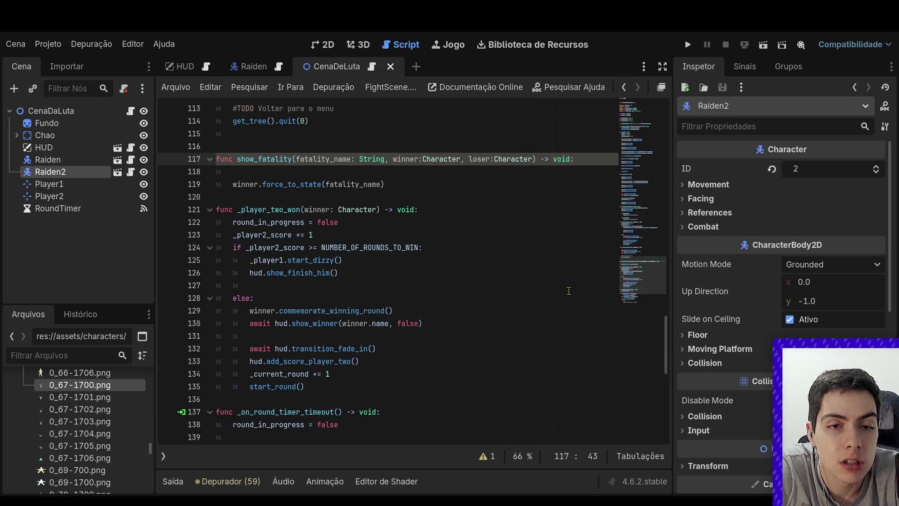
Put fatality_name, winner and loser on separate aligned lines in show_fatality, then save
key(Return)
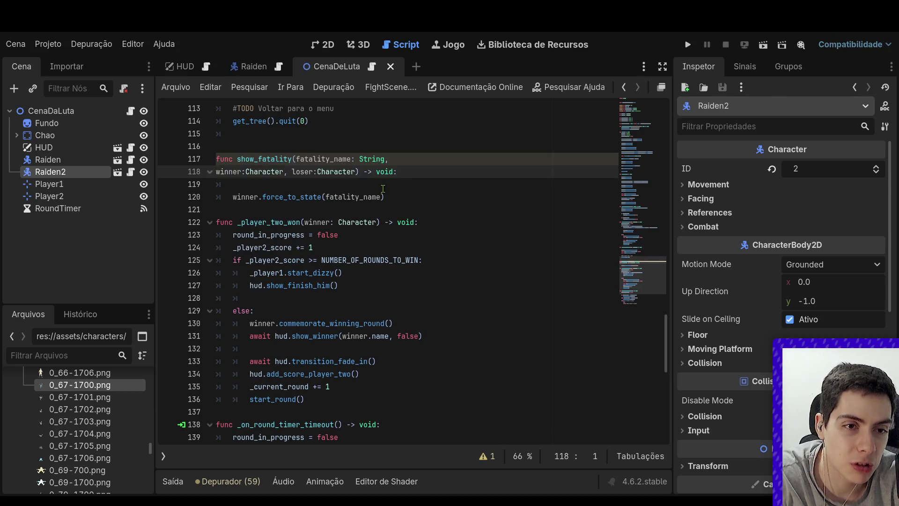
key(Tab)
key(Tab)
key(Tab)
key(BackSpace)
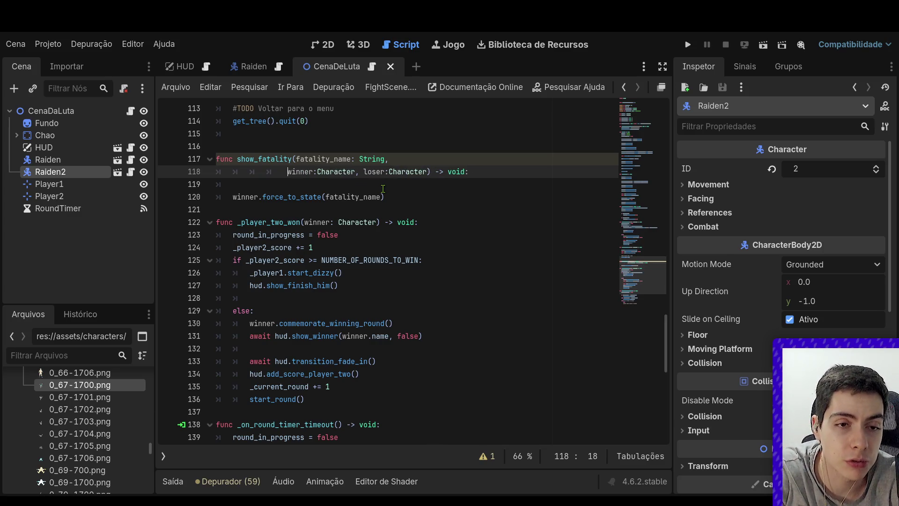
key(ctrl+Right)
key(ctrl+Right)
key(ctrl+Right)
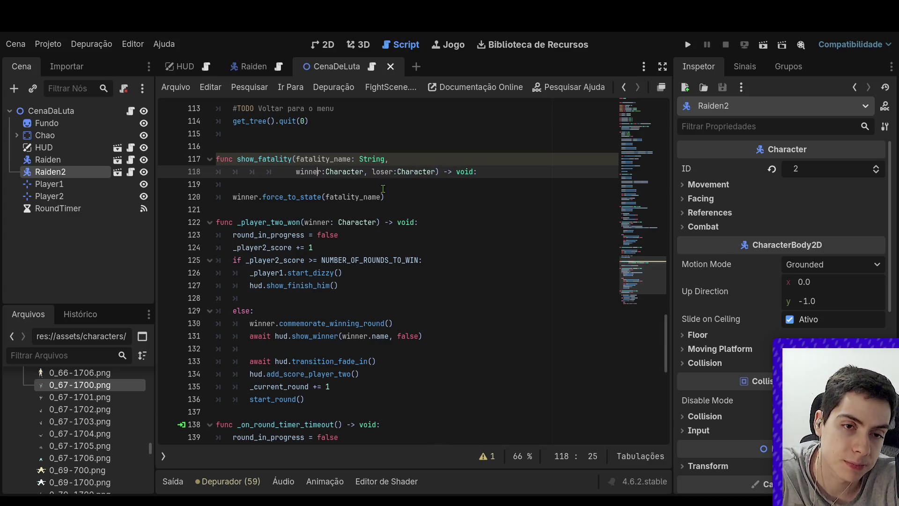
key(Return)
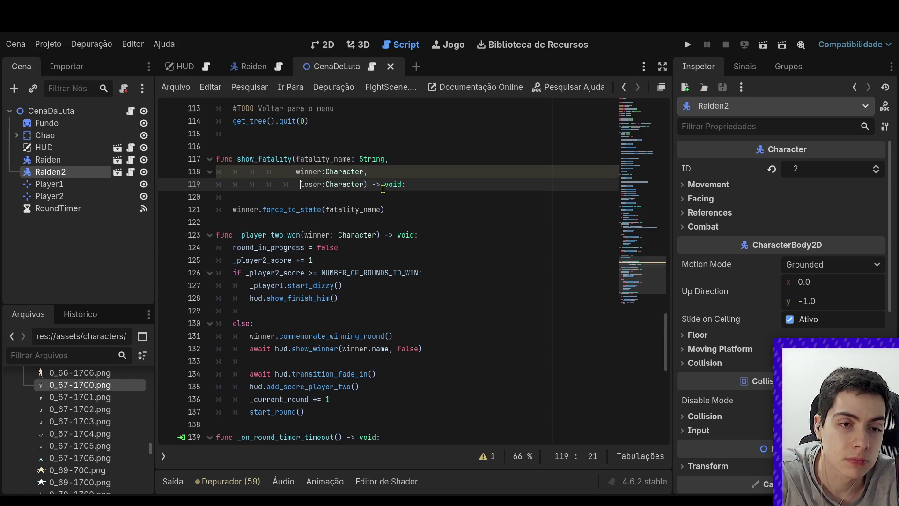
key(BackSpace)
key(ctrl+s)
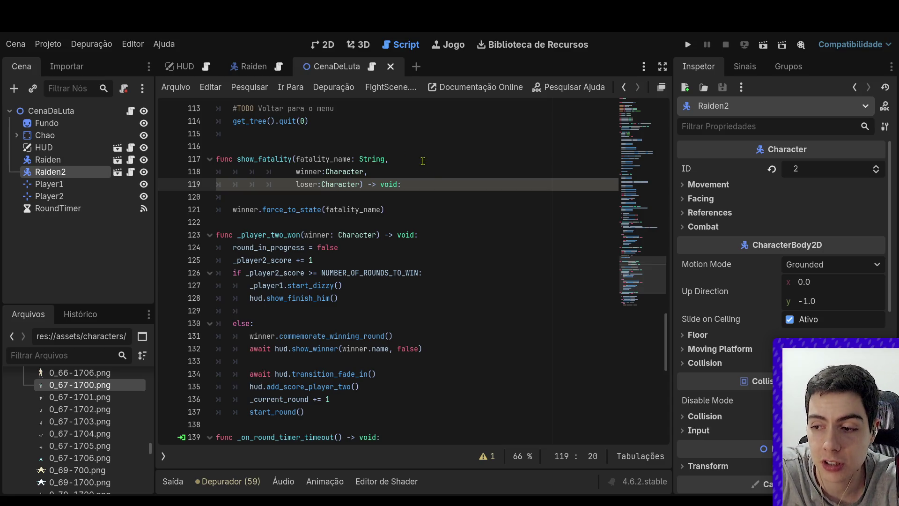
scroll(480, 246, down, 2)
scroll(480, 246, down, 7)
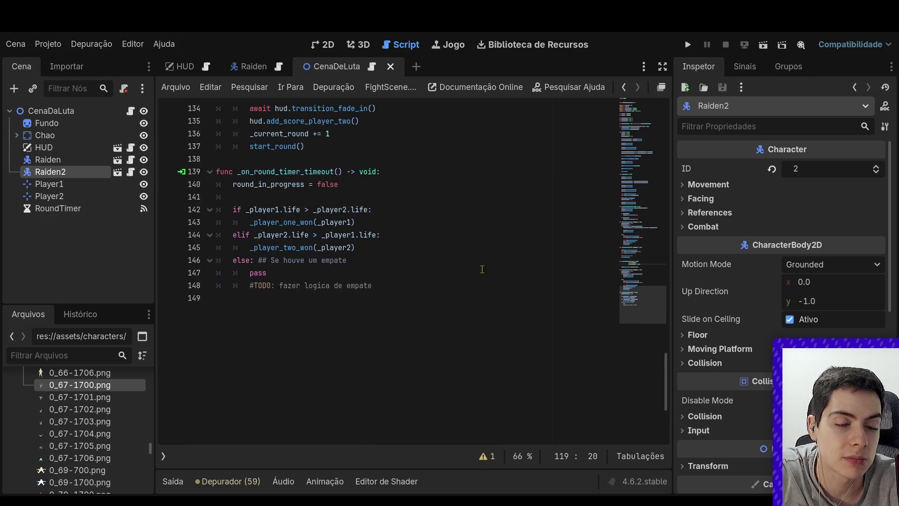
scroll(507, 299, up, 4)
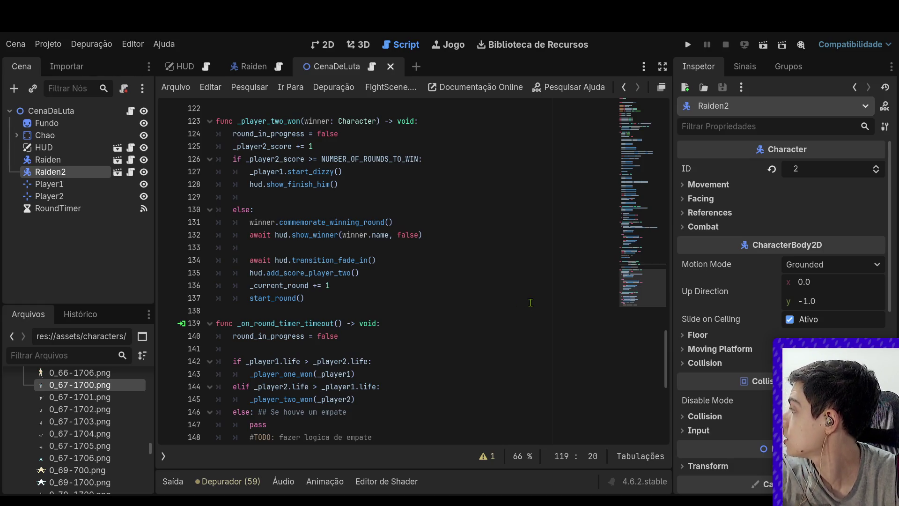